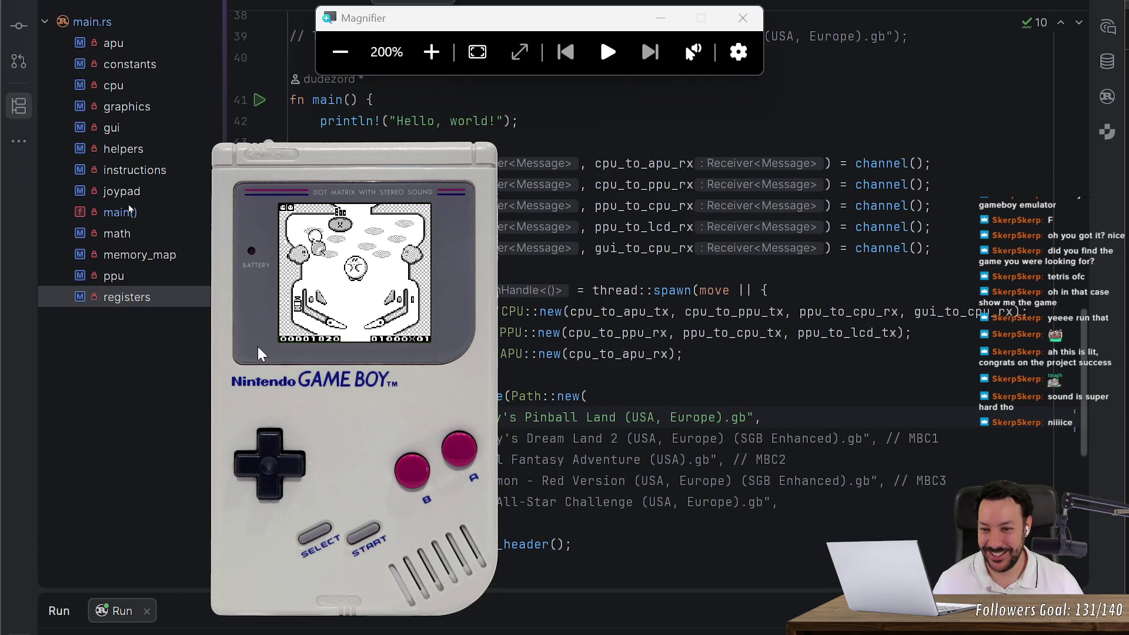
Play Kirby's Pinball Land with the flipper key until the results screen shows 7550 points.
{"action": "key", "text": "x"}
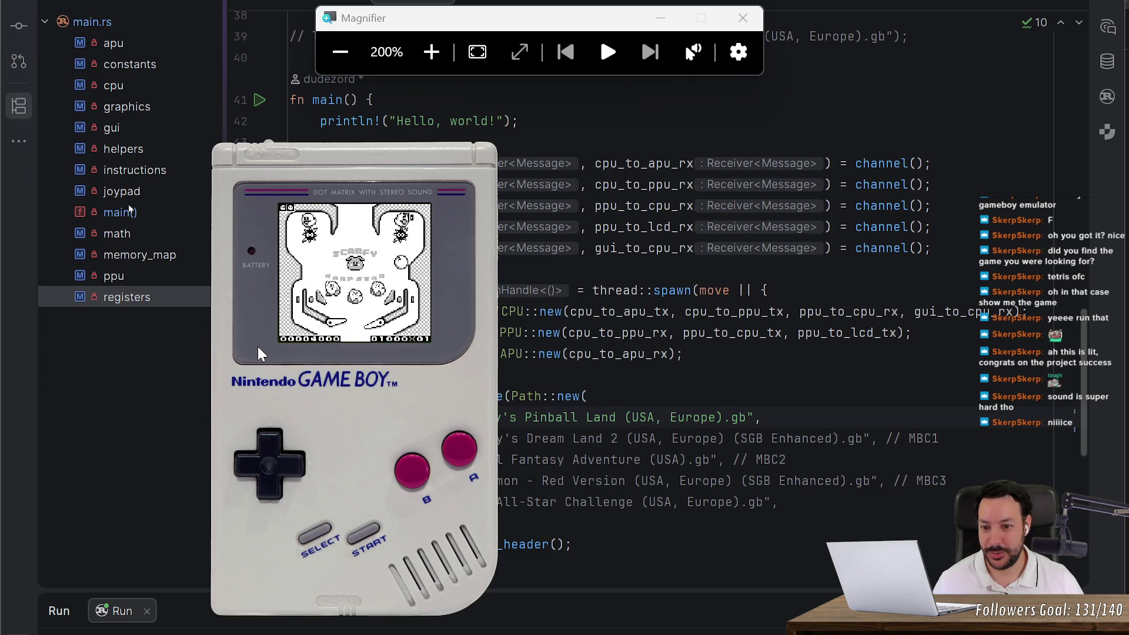
{"action": "key", "text": "x"}
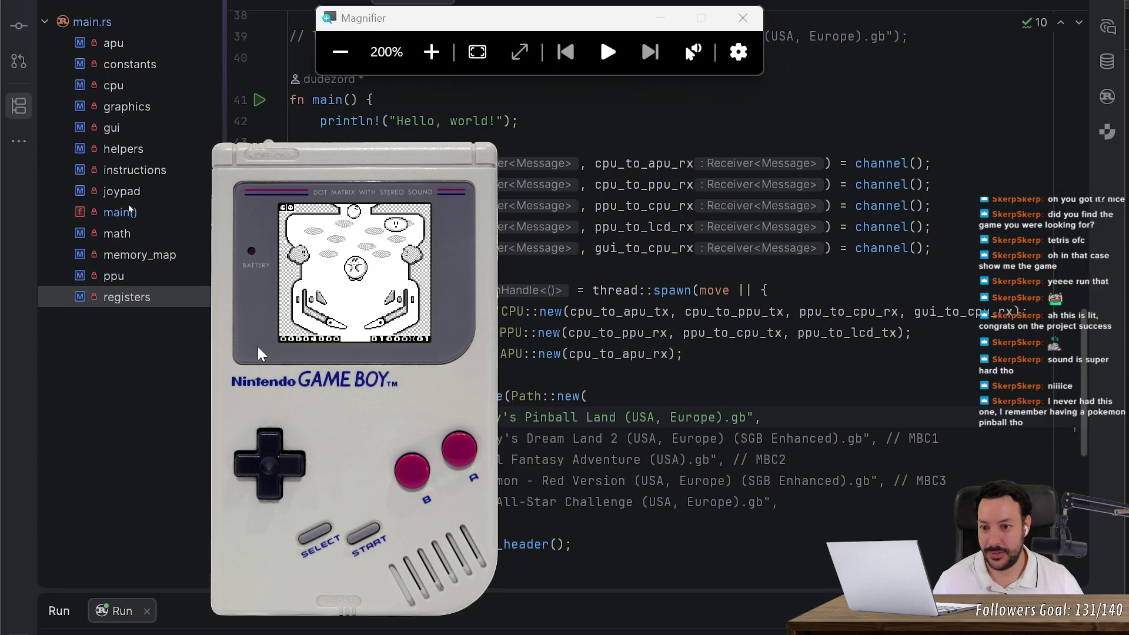
{"action": "key", "text": "x"}
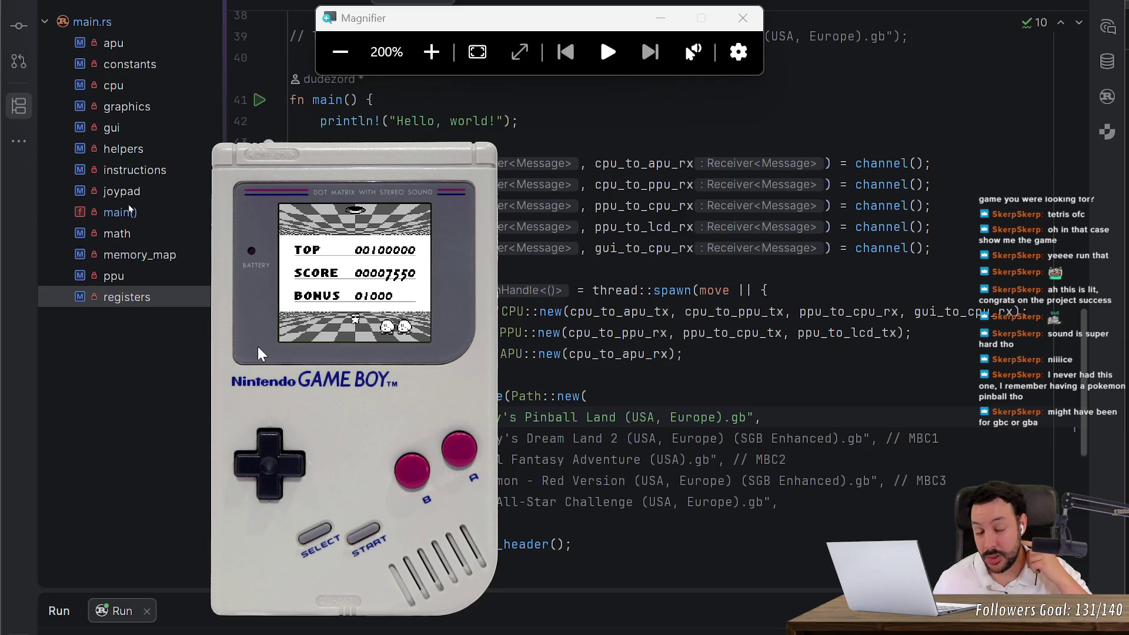
Reset magnification to 100%, close the Magnifier, and bring Firefox forward.
{"action": "left_click", "coordinate": [340, 71]}
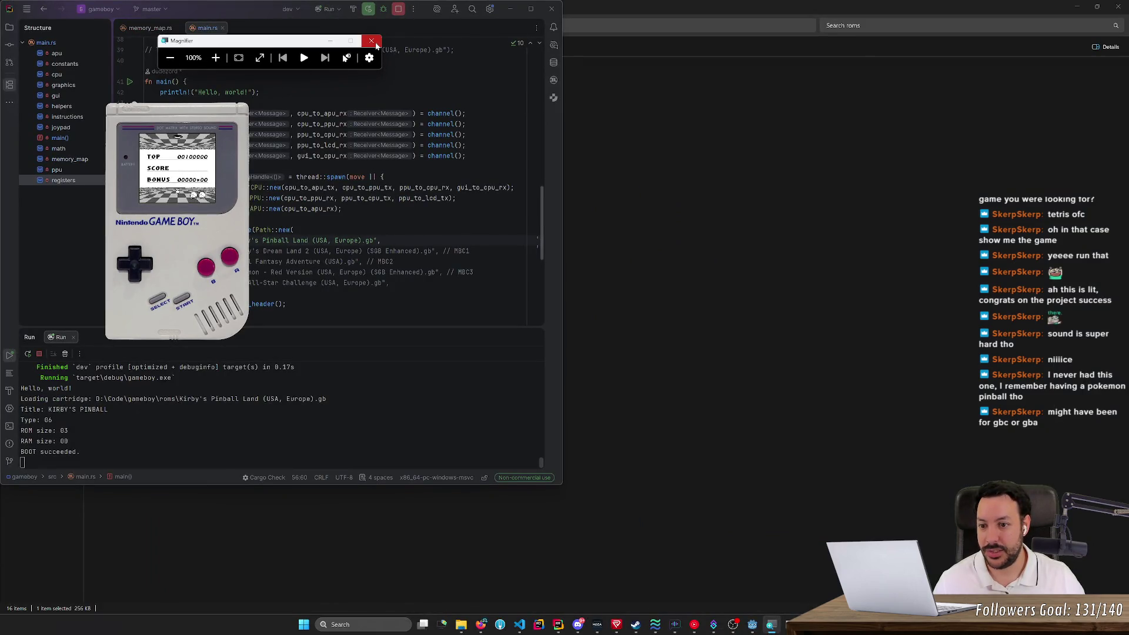
{"action": "left_click", "coordinate": [375, 43]}
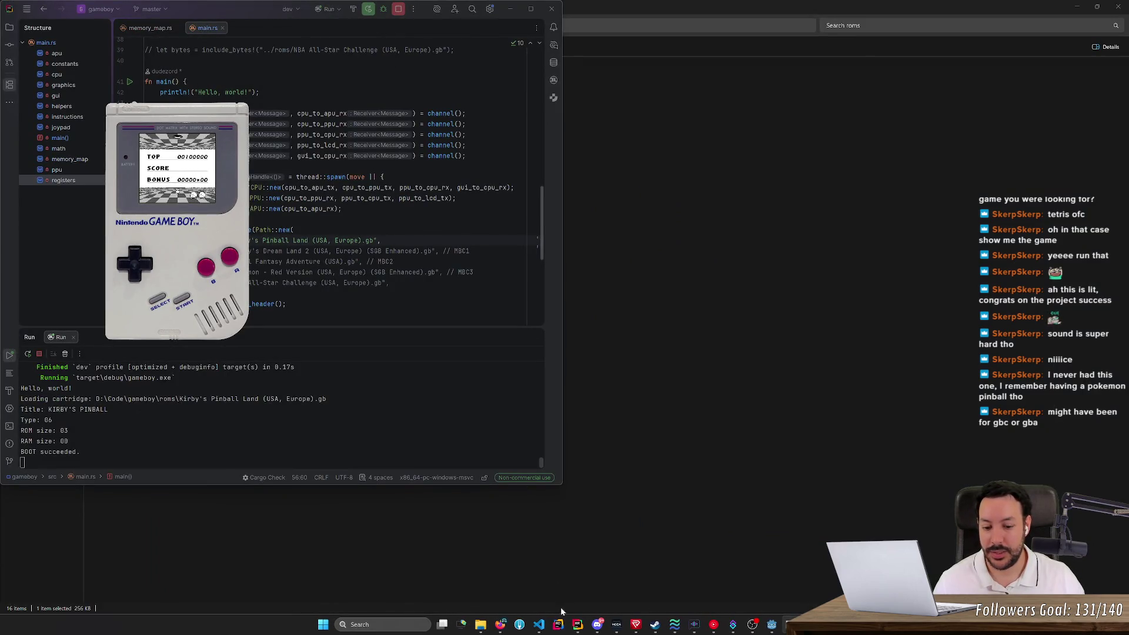
{"action": "left_click", "coordinate": [500, 624]}
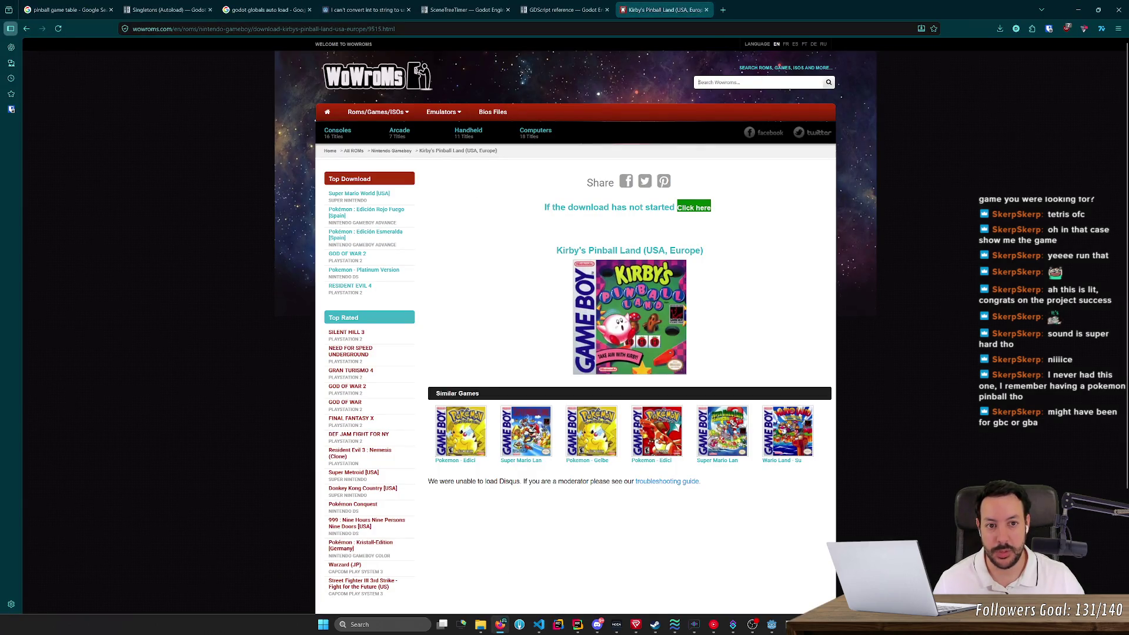
Search Google for 'pokemon pinball gameboy' in a new tab, closing the Kirby download tab.
{"action": "key", "text": "ctrl+t"}
{"action": "type", "text": "poke"}
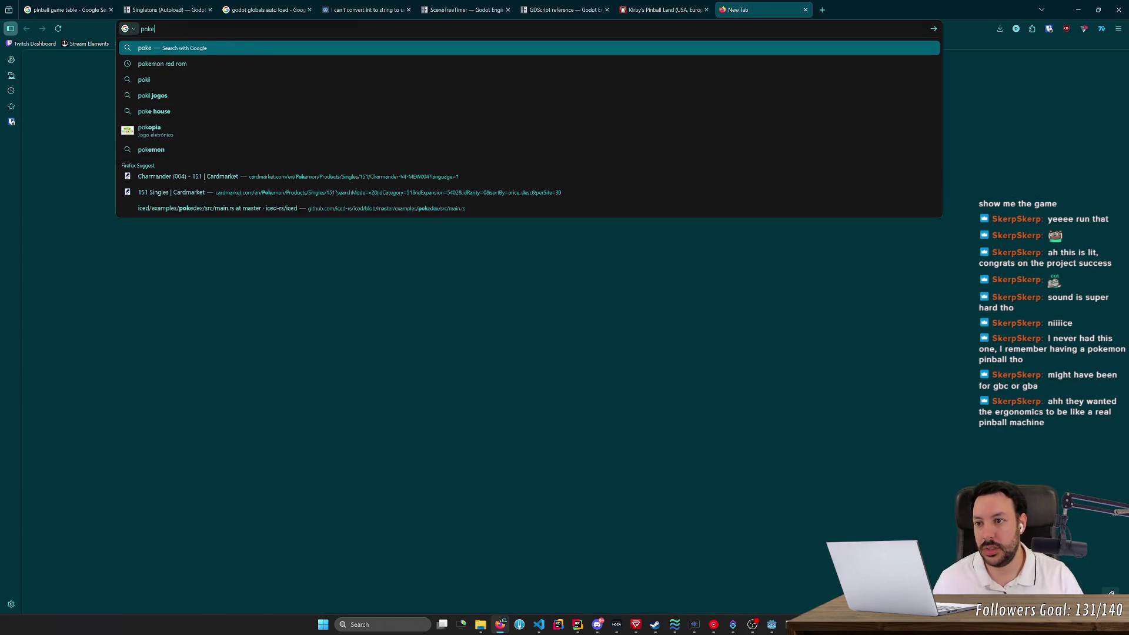
{"action": "type", "text": "mon pinball"}
{"action": "key", "text": "Return"}
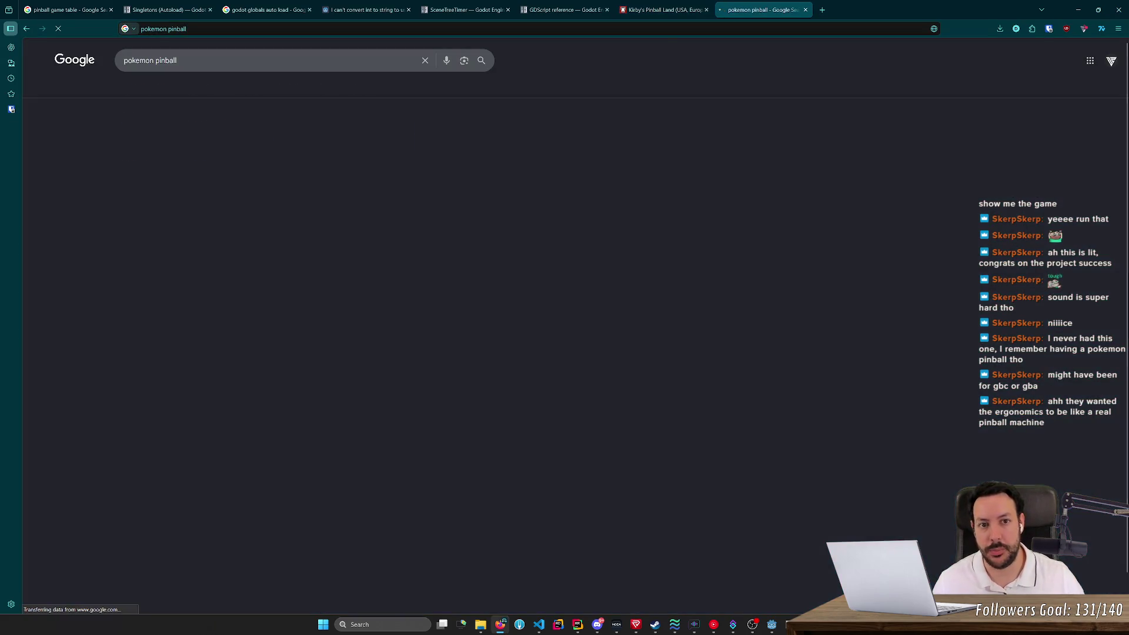
{"action": "left_click", "coordinate": [706, 10]}
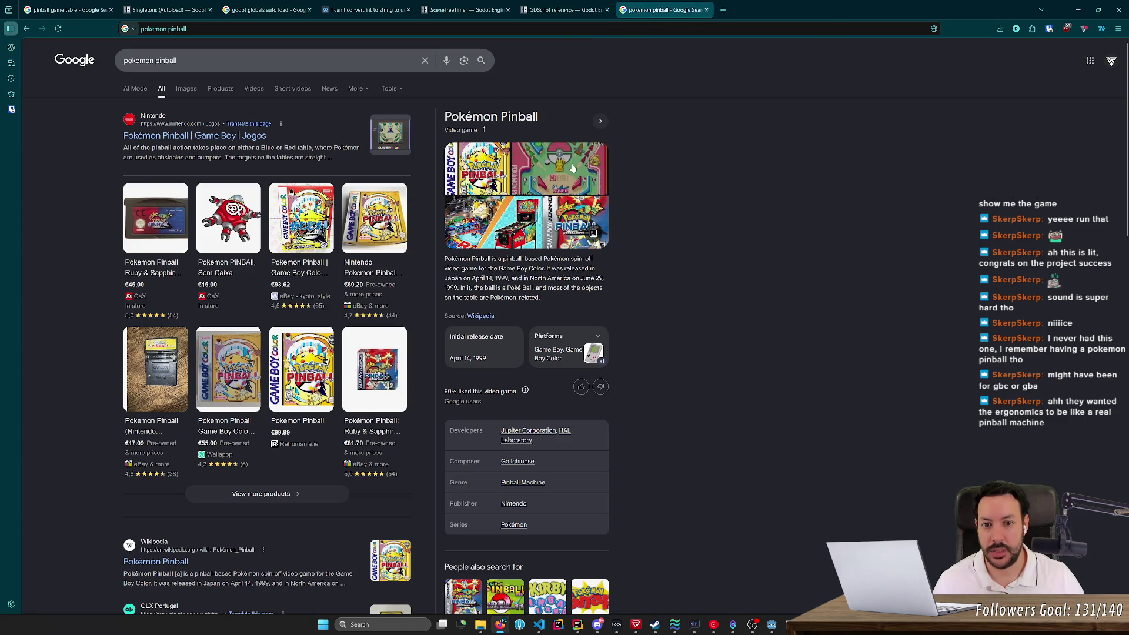
{"action": "left_click", "coordinate": [235, 60]}
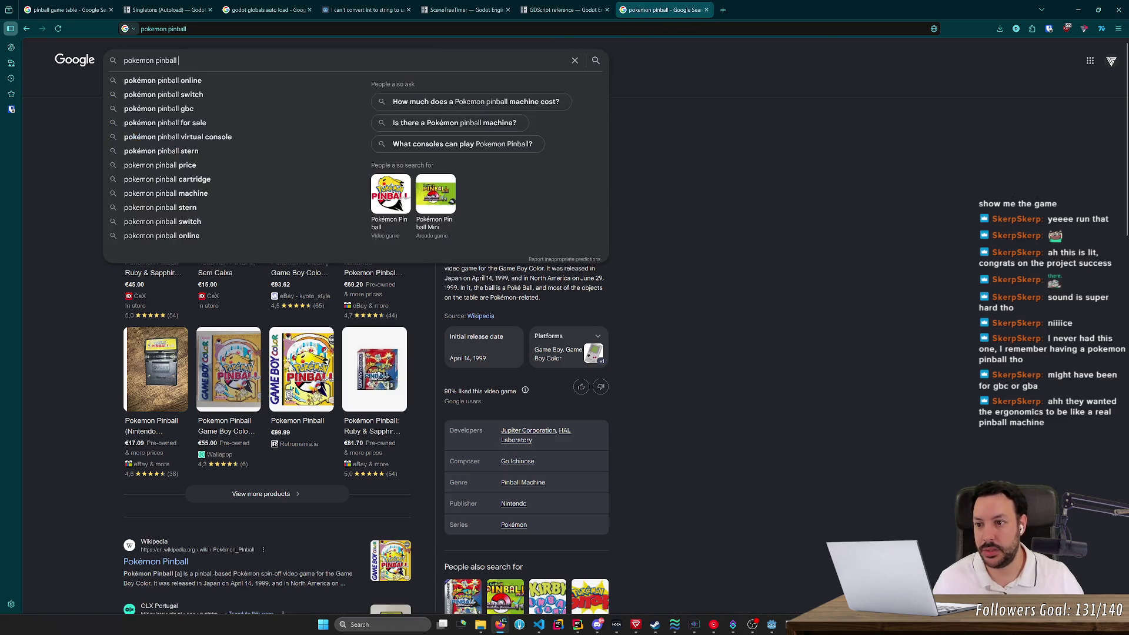
{"action": "type", "text": "gameboy"}
{"action": "key", "text": "Return"}
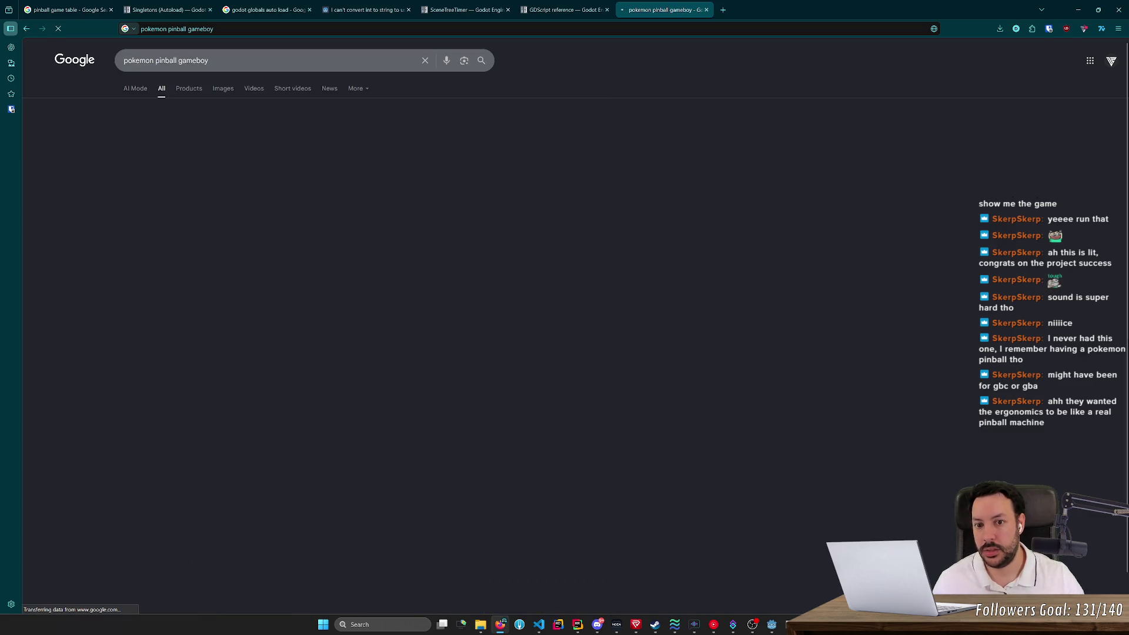
Switch to image results and preview the Alamy screenshot and the Pokemon Pinball rumble video.
{"action": "left_click", "coordinate": [221, 88]}
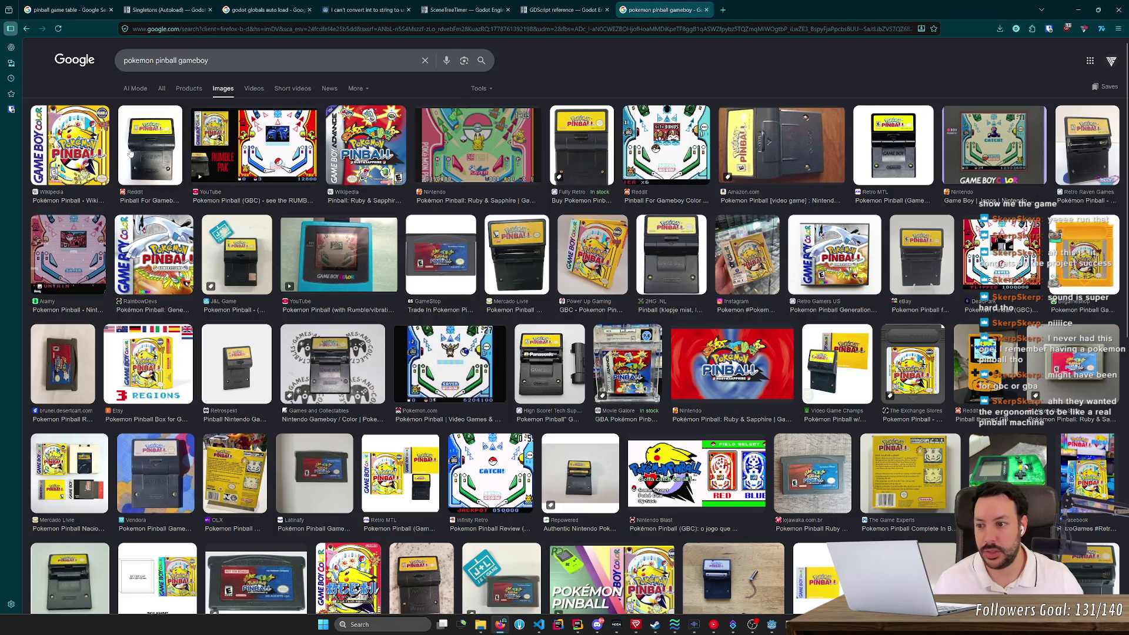
{"action": "left_click", "coordinate": [100, 236]}
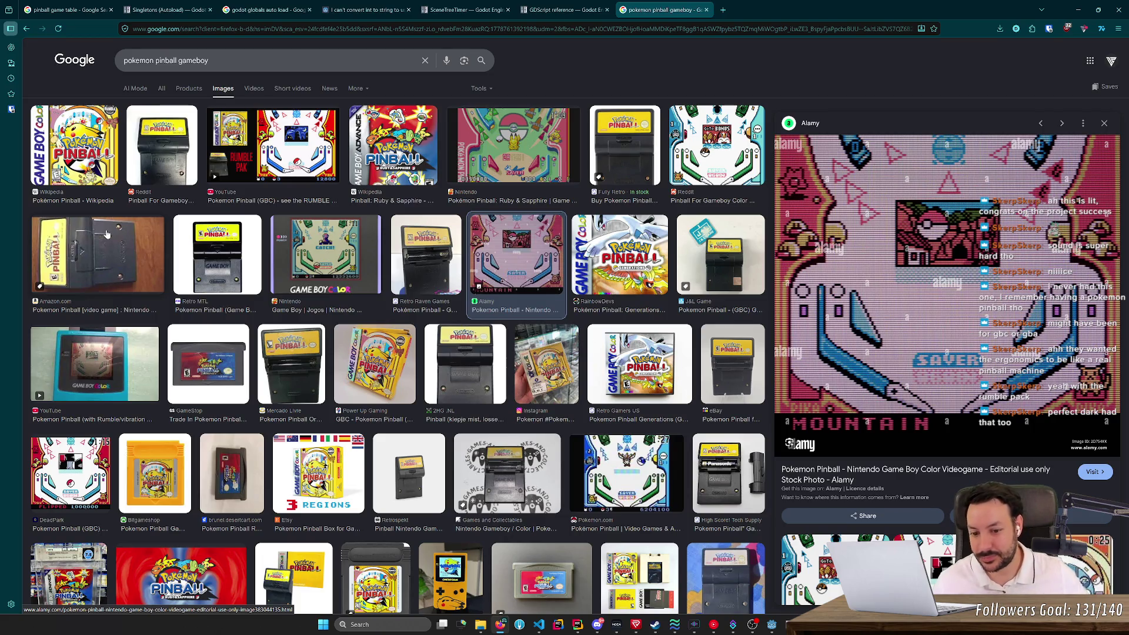
{"action": "left_click", "coordinate": [89, 348]}
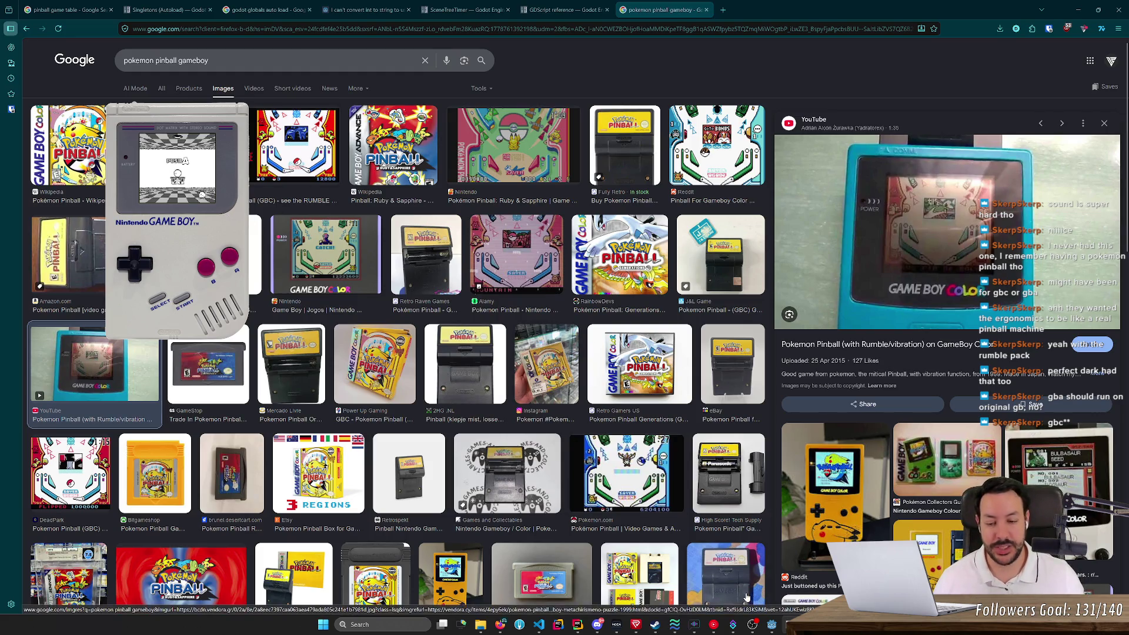
{"action": "key", "text": "super"}
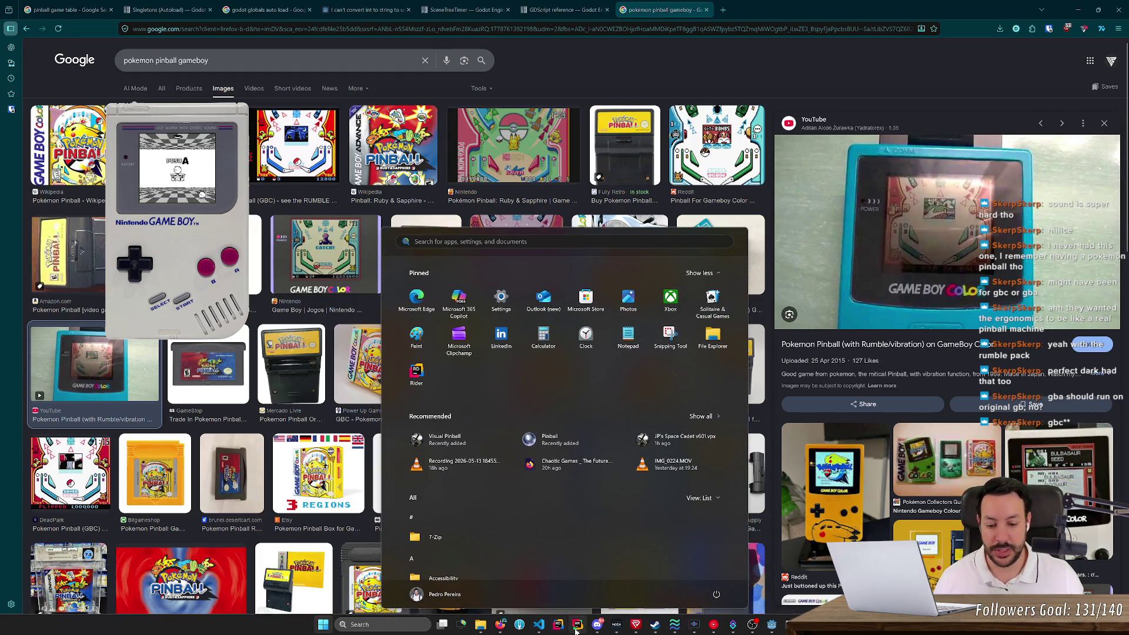
With RustRover in front, open Magnifier at 200% and move its toolbar fully on screen.
{"action": "left_click", "coordinate": [577, 625]}
{"action": "key", "text": "super"}
{"action": "key", "text": "super"}
{"action": "key", "text": "super"}
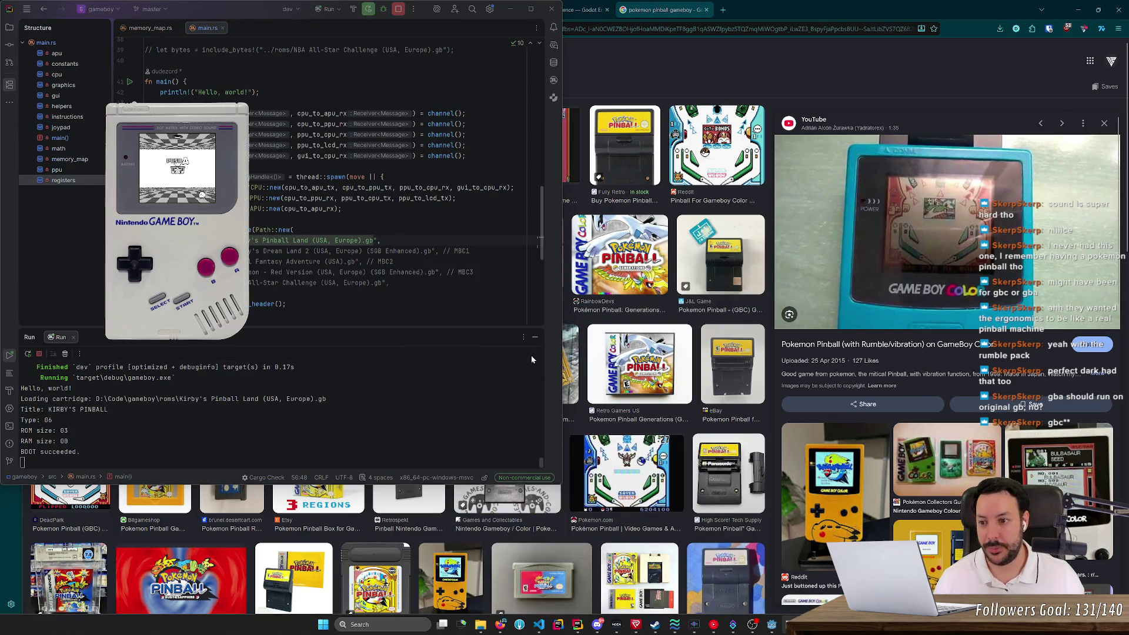
{"action": "key", "text": "super"}
{"action": "type", "text": "mag"}
{"action": "key", "text": "Return"}
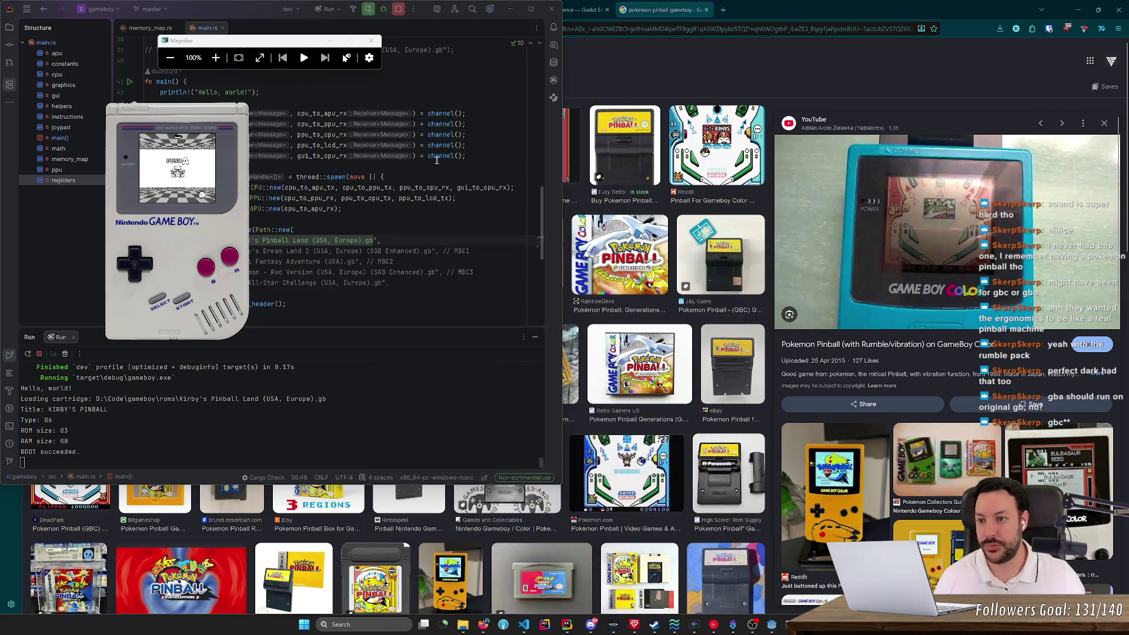
{"action": "left_click", "coordinate": [215, 57]}
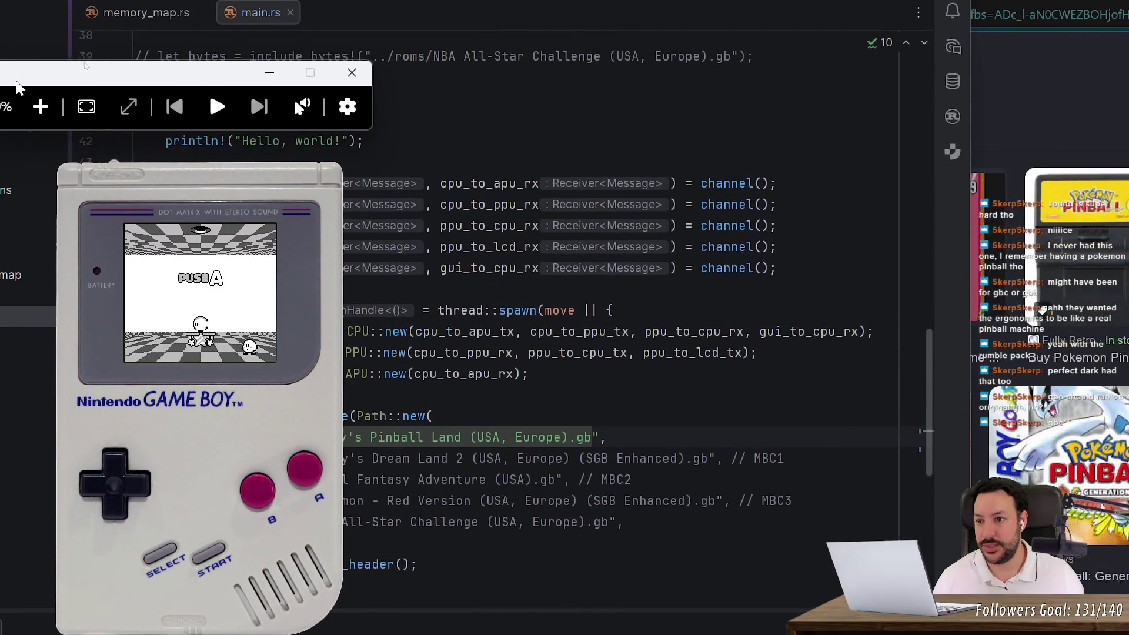
{"action": "mouse_move", "coordinate": [18, 87]}
{"action": "left_mouse_down"}
{"action": "mouse_move", "coordinate": [132, 121]}
{"action": "mouse_move", "coordinate": [179, 116]}
{"action": "left_mouse_up"}
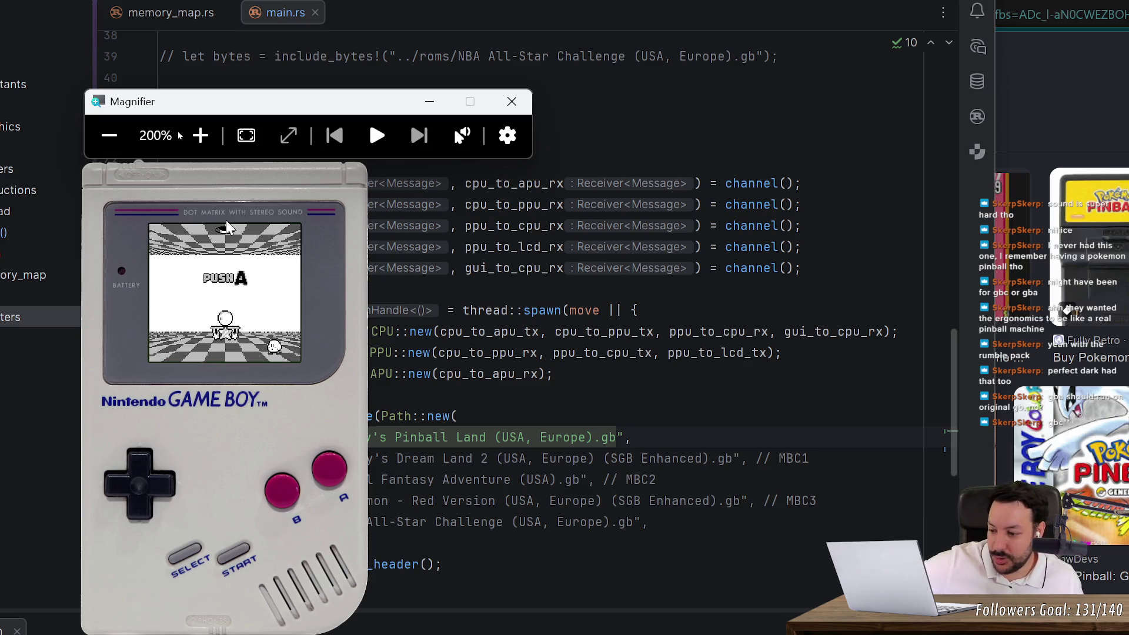
Press A twice to pass the PUSH A title screen and start playing, then close Magnifier.
{"action": "key", "text": "a"}
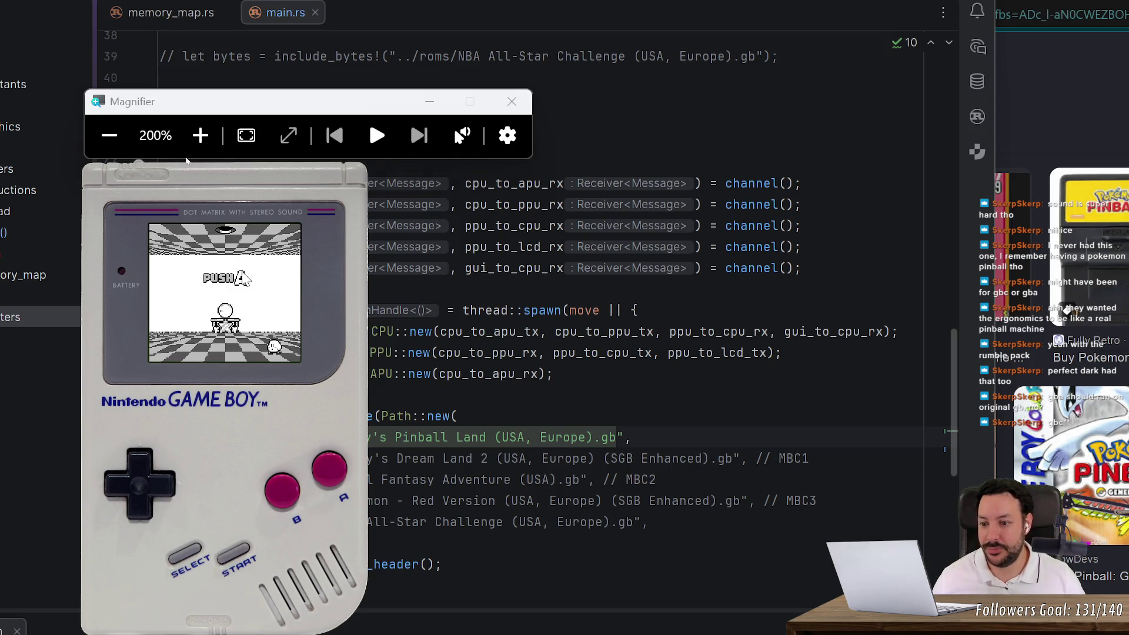
{"action": "key", "text": "a"}
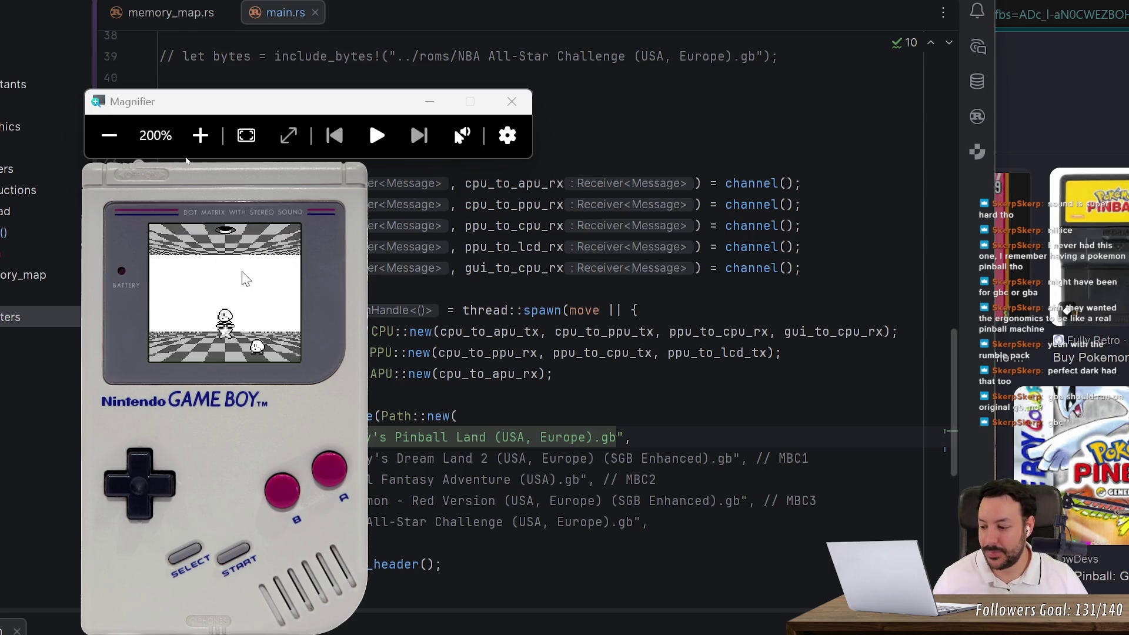
{"action": "left_click", "coordinate": [511, 101]}
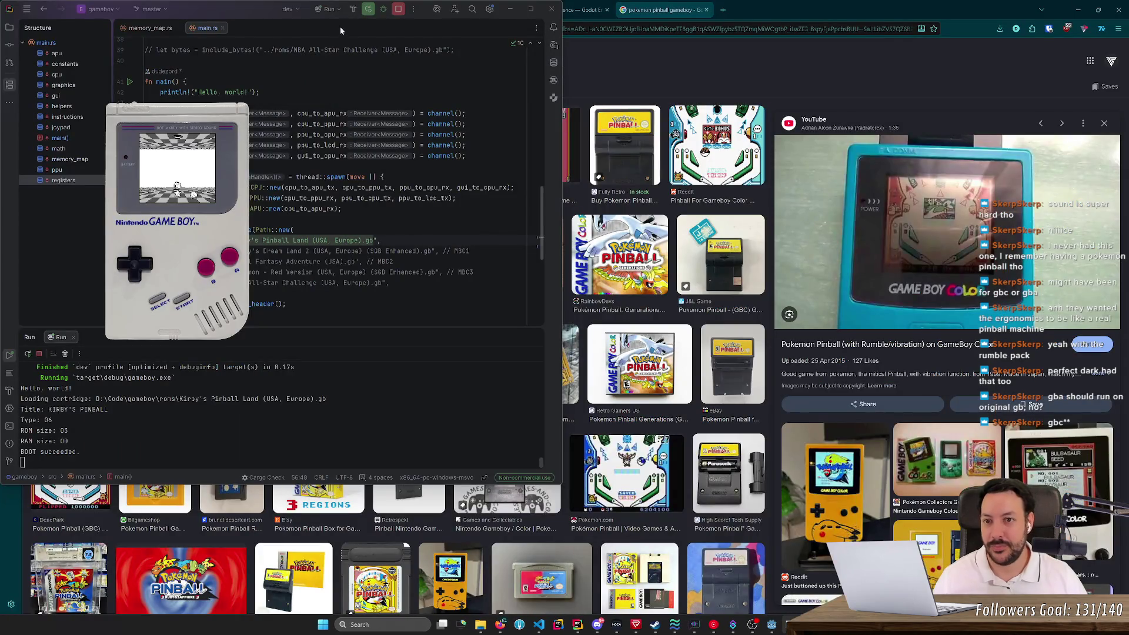
Close the emulator window and the pokemon pinball image tab, keeping RustRover open.
{"action": "left_click", "coordinate": [398, 9]}
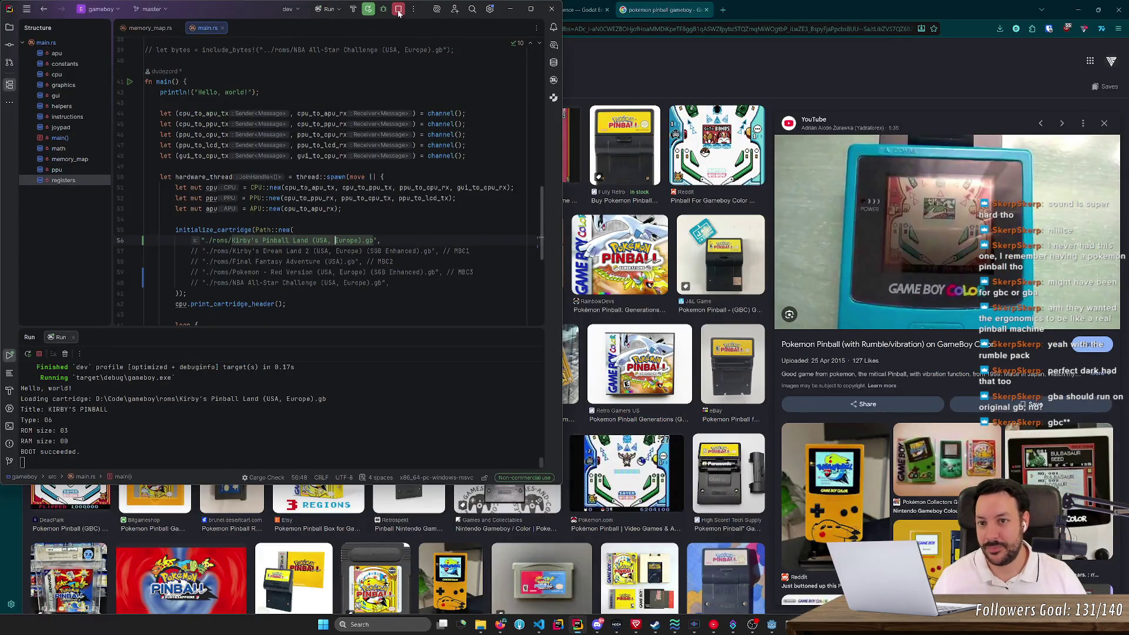
{"action": "left_click", "coordinate": [820, 4]}
{"action": "key", "text": "ctrl+w"}
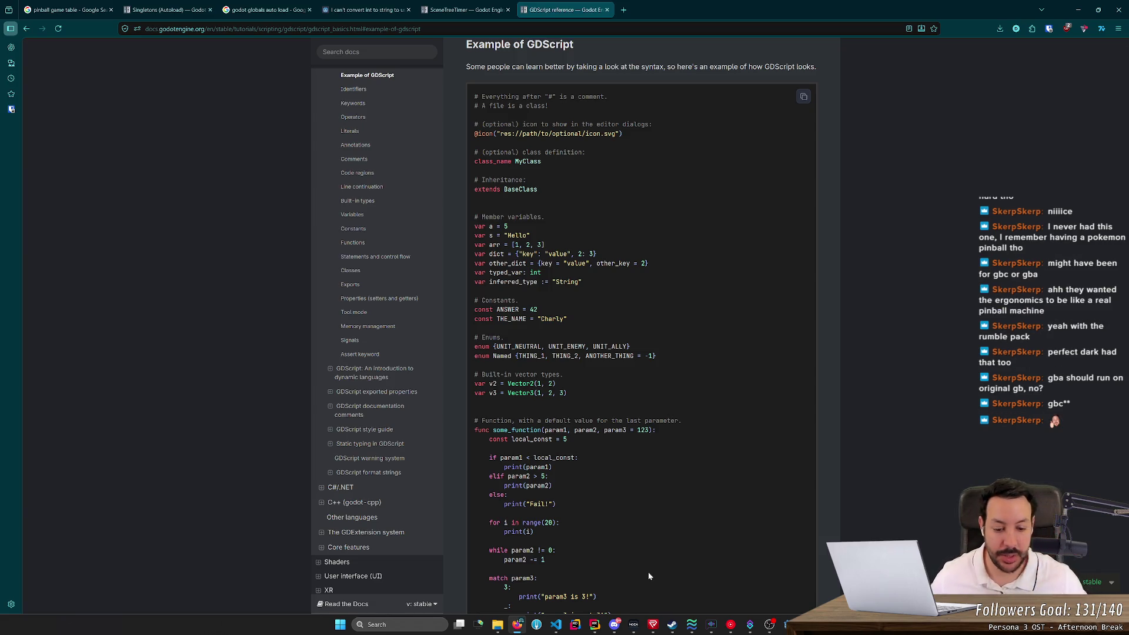
{"action": "right_click", "coordinate": [594, 625]}
{"action": "left_click", "coordinate": [596, 602]}
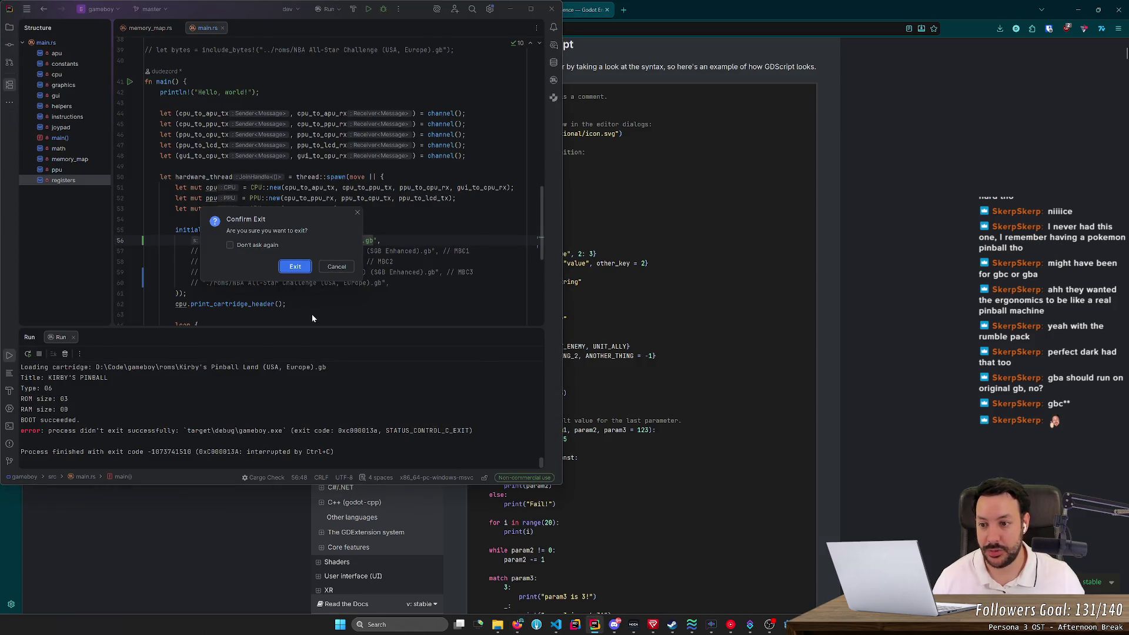
{"action": "left_click", "coordinate": [336, 266]}
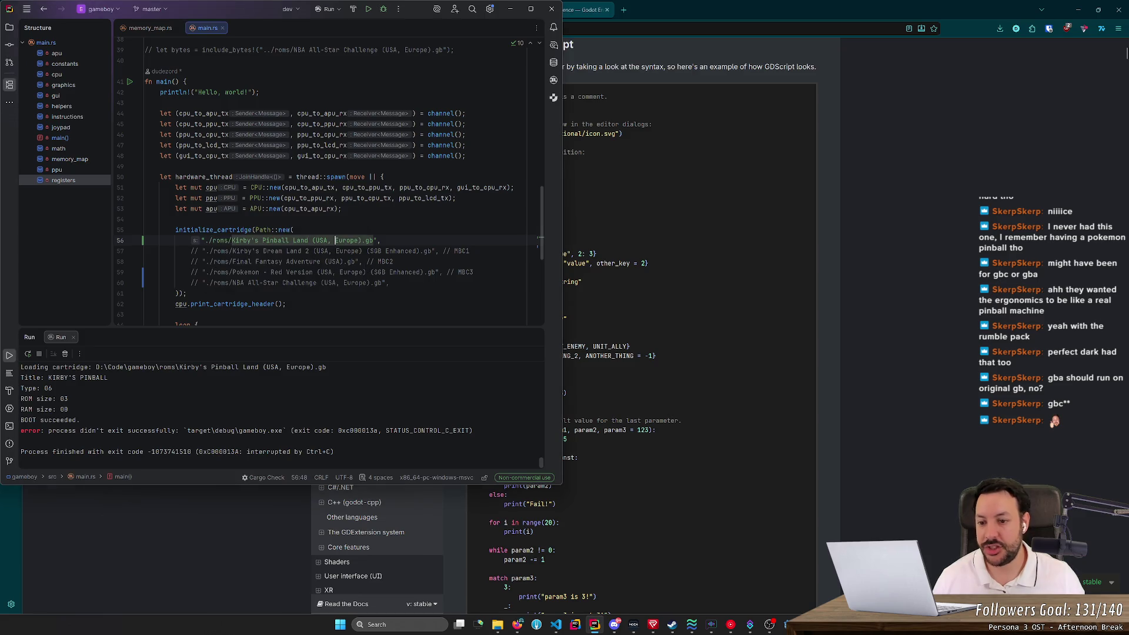
Review the initialize_cartridge call and Kirby cartridge path, then minimize RustRover and switch to Godot.
{"action": "left_click", "coordinate": [470, 251]}
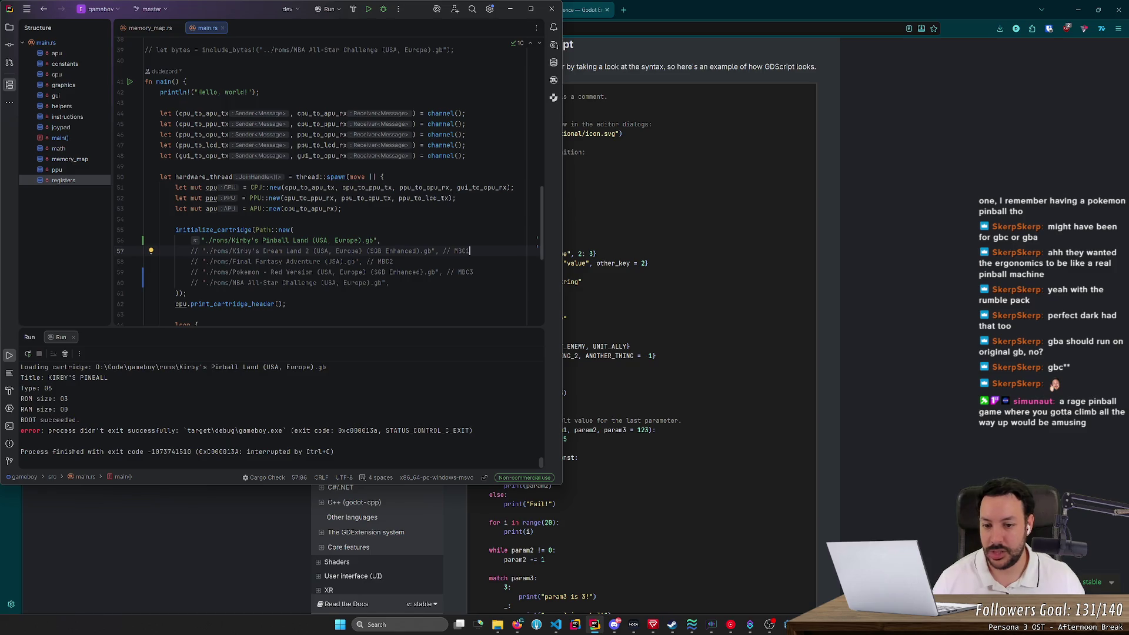
{"action": "key", "text": "Down"}
{"action": "key", "text": "Down"}
{"action": "key", "text": "shift+Up"}
{"action": "key", "text": "shift+Up"}
{"action": "key", "text": "shift+Up"}
{"action": "key", "text": "Escape"}
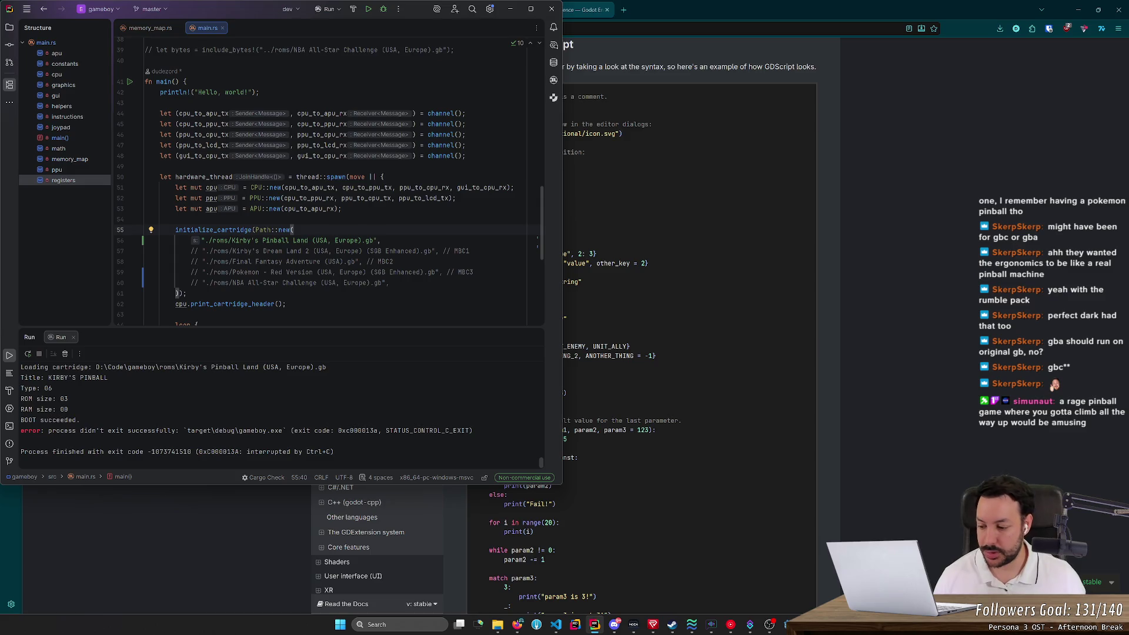
{"action": "scroll", "coordinate": [330, 182], "scroll_direction": "down", "scroll_amount": 2}
{"action": "scroll", "coordinate": [329, 182], "scroll_direction": "up", "scroll_amount": 3}
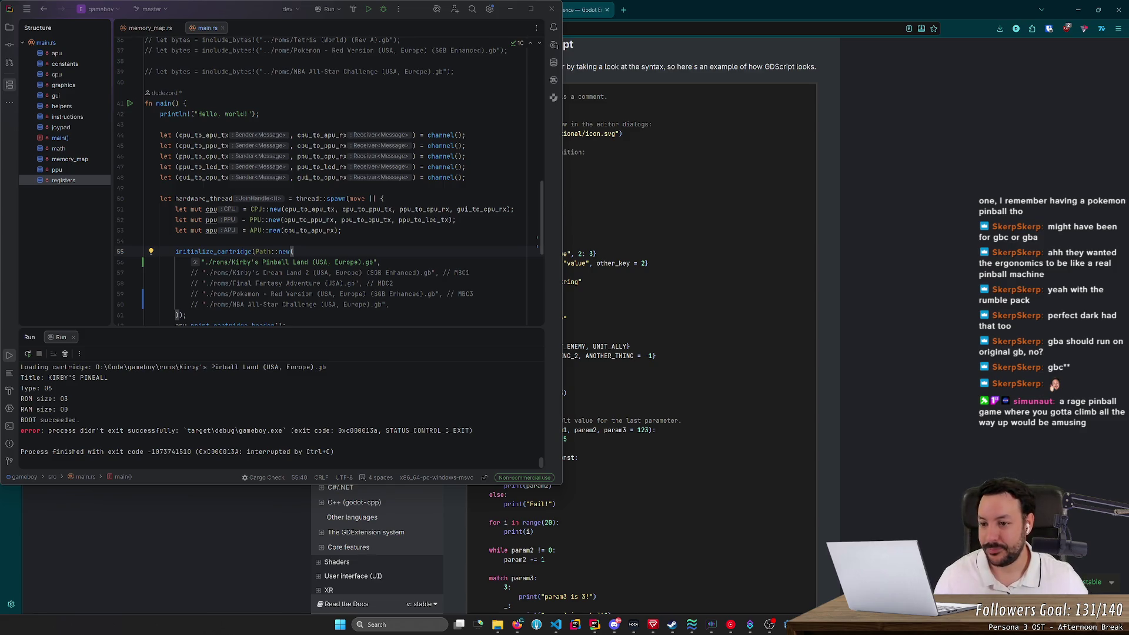
{"action": "left_click", "coordinate": [301, 262]}
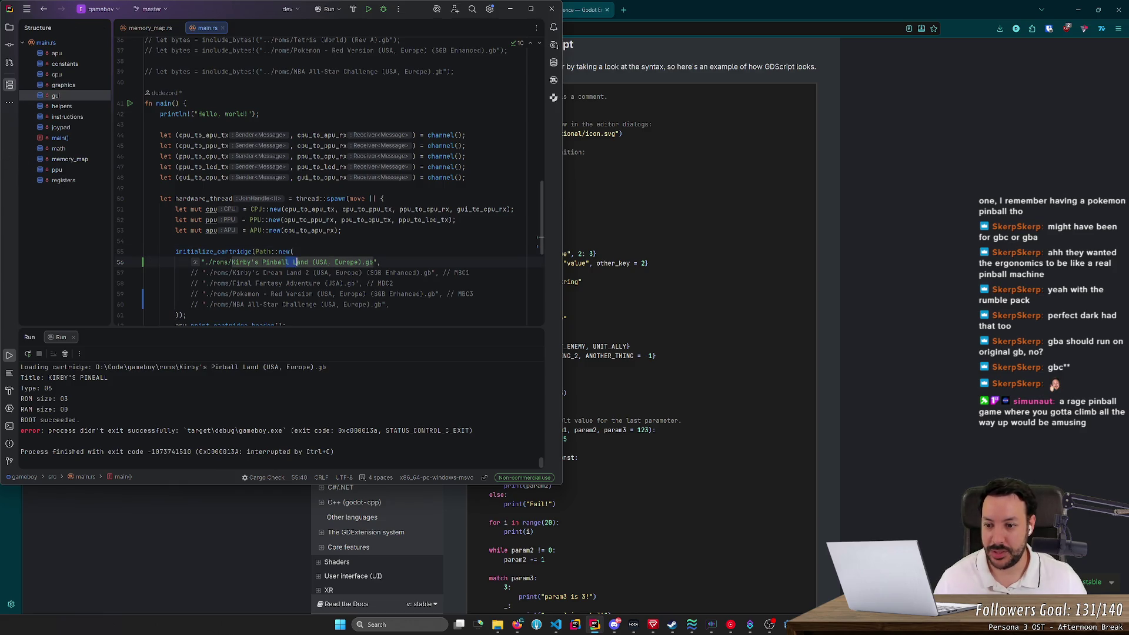
{"action": "left_click", "coordinate": [510, 12]}
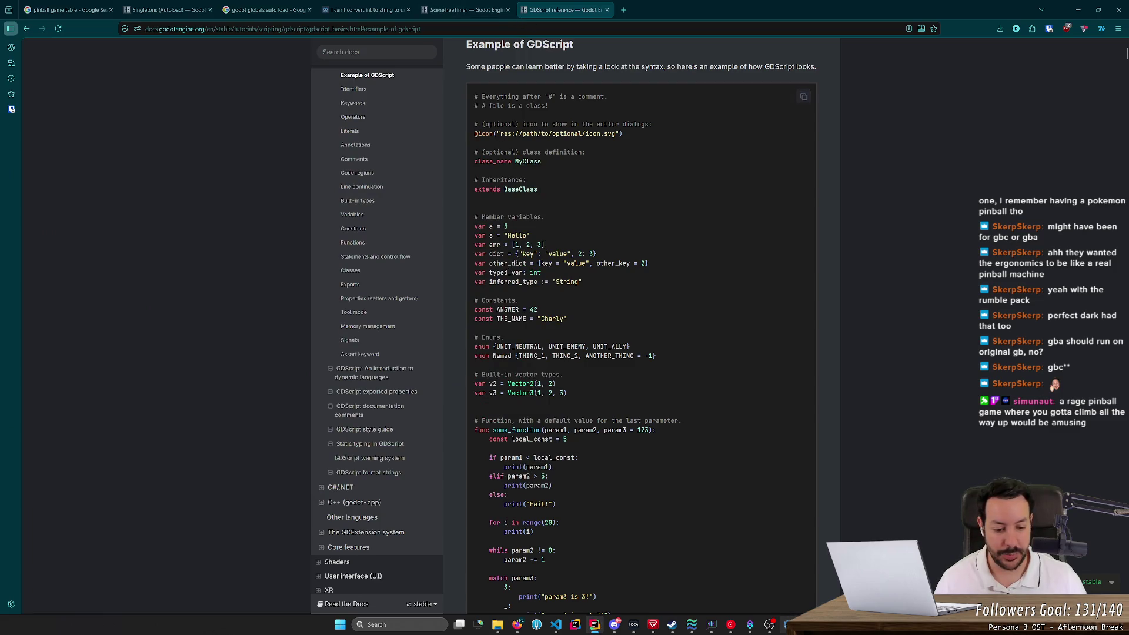
{"action": "key", "text": "alt+Tab"}
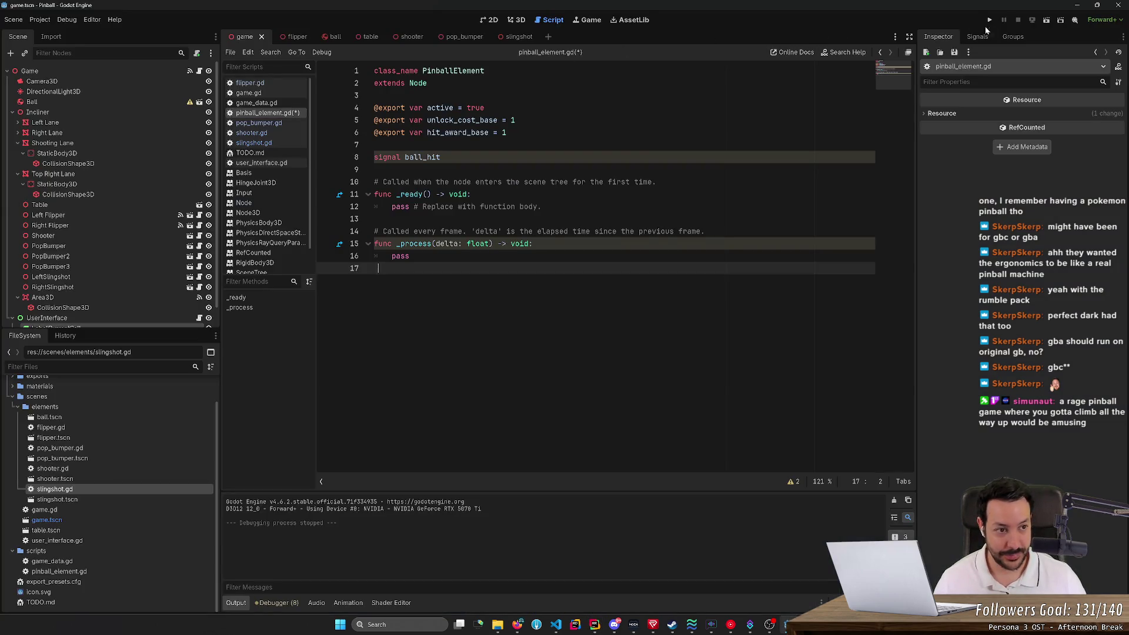
Show the table in 3D, run the game, launch the ball and spawn test balls, restarting repeatedly.
{"action": "left_click", "coordinate": [517, 21]}
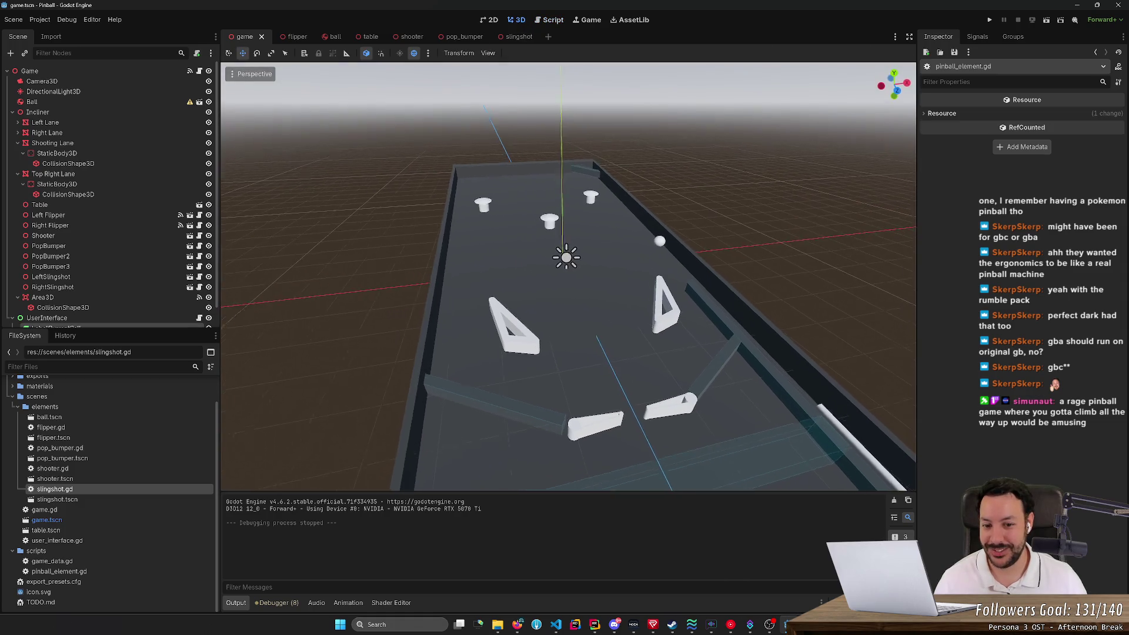
{"action": "left_click", "coordinate": [990, 20]}
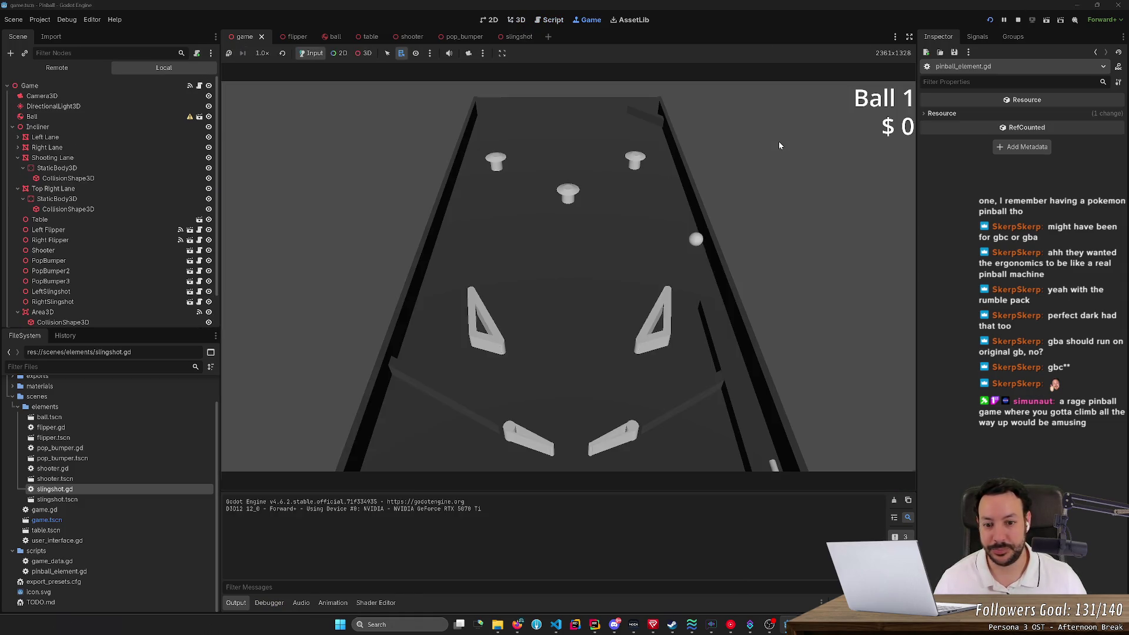
{"action": "key", "text": "space"}
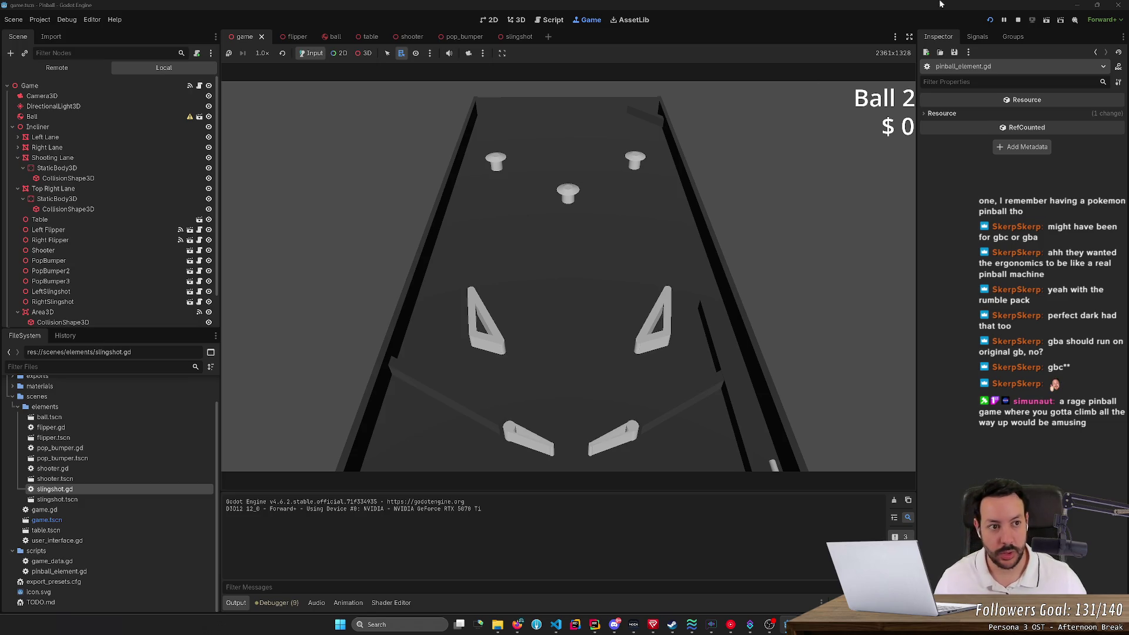
{"action": "left_click", "coordinate": [989, 19]}
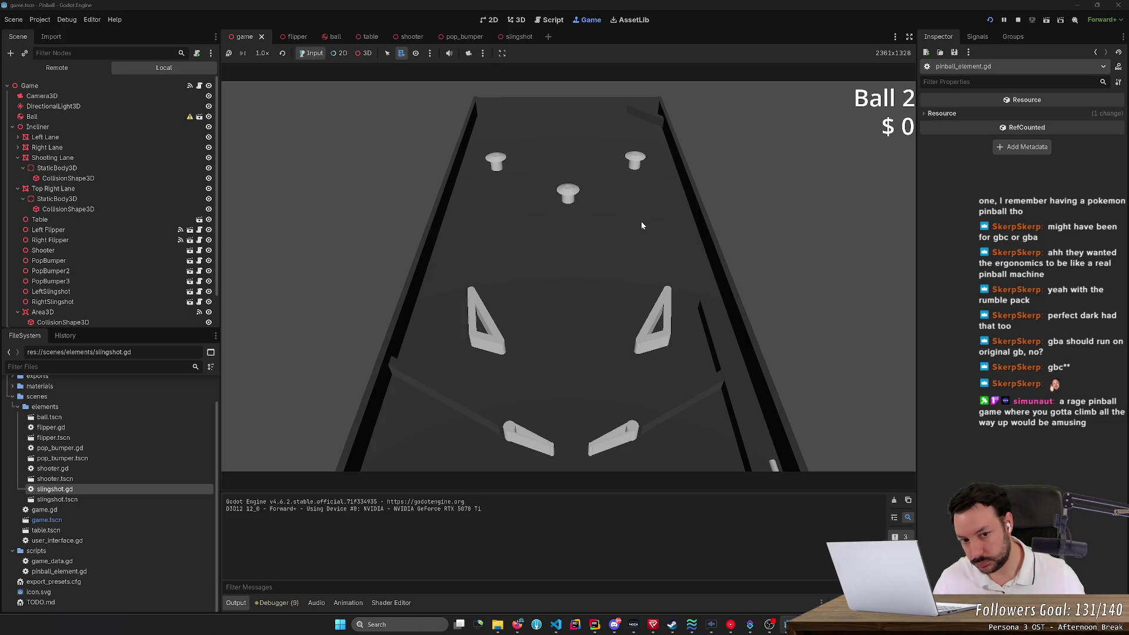
{"action": "left_click", "coordinate": [987, 20]}
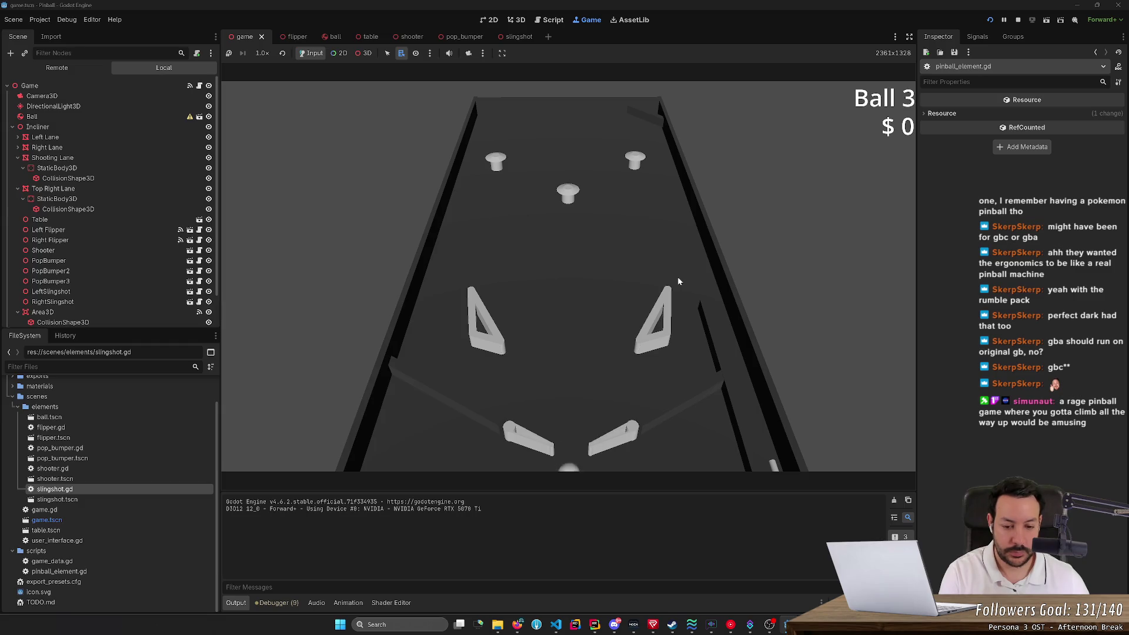
{"action": "left_click", "coordinate": [541, 374]}
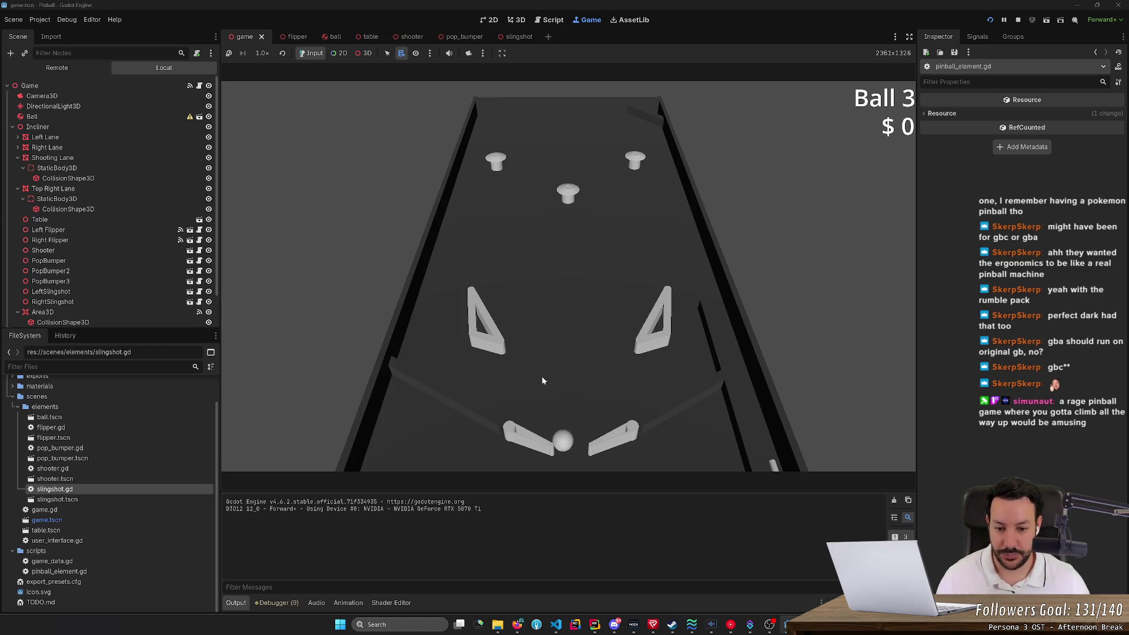
{"action": "left_click", "coordinate": [544, 372]}
{"action": "left_click", "coordinate": [544, 372]}
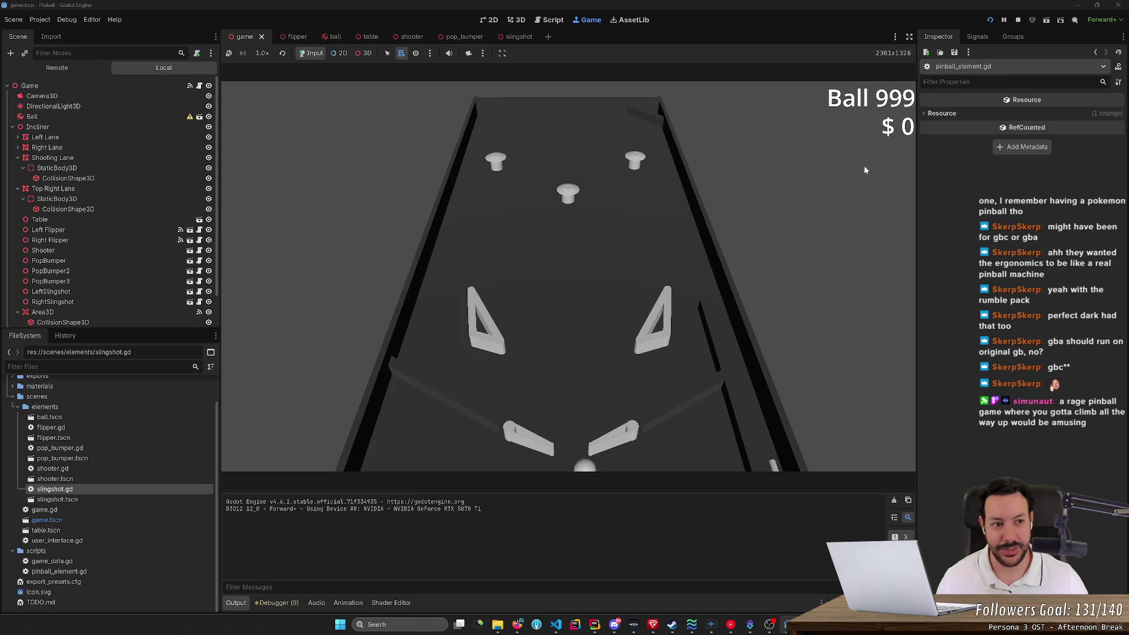
{"action": "left_click", "coordinate": [987, 19]}
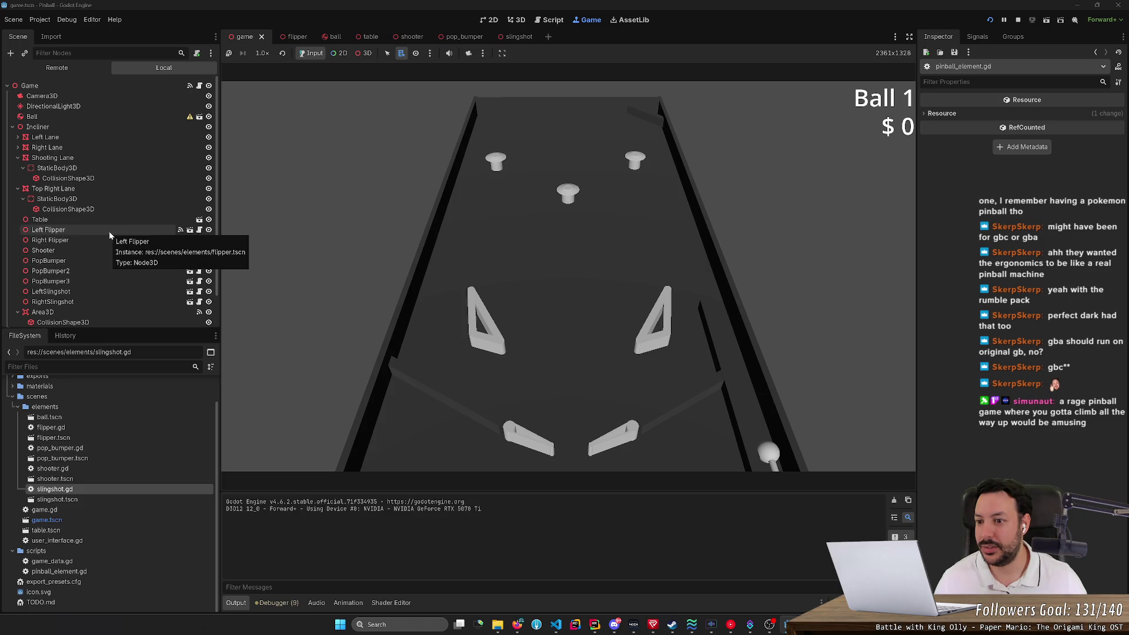
Make the left flipper's script extend Node instead of PinballElement and rerun the game.
{"action": "left_click", "coordinate": [199, 230]}
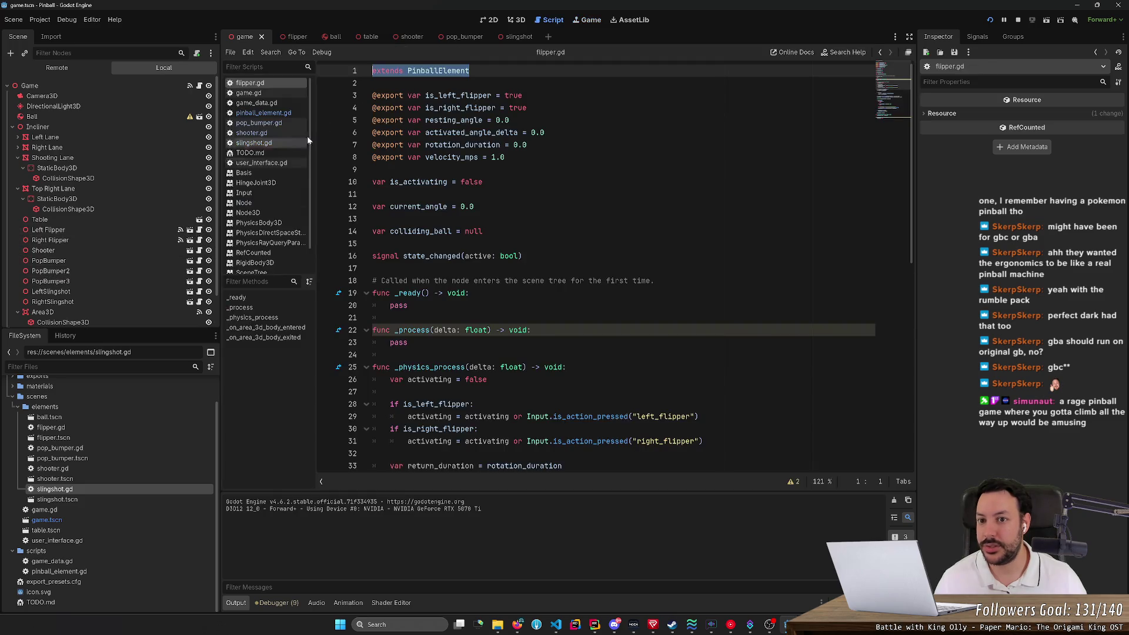
{"action": "key", "text": "BackSpace"}
{"action": "key", "text": "ctrl+space"}
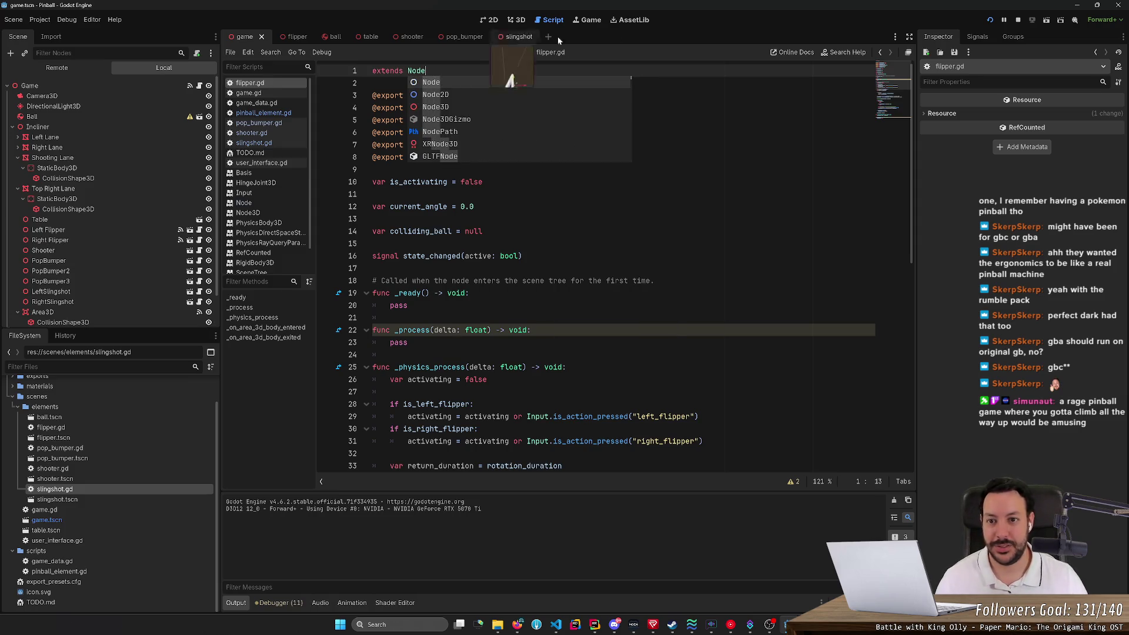
{"action": "left_click", "coordinate": [989, 19]}
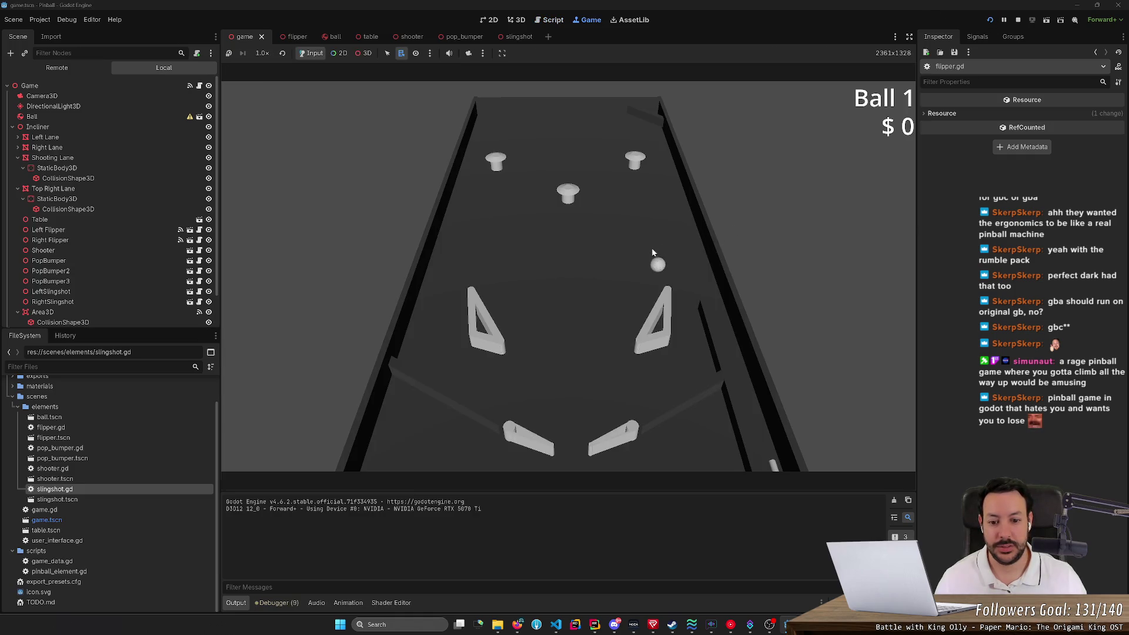
Test the left flipper against the ball, then restart the game with F5.
{"action": "key", "text": "Left"}
{"action": "key", "text": "Left"}
{"action": "key", "text": "Left"}
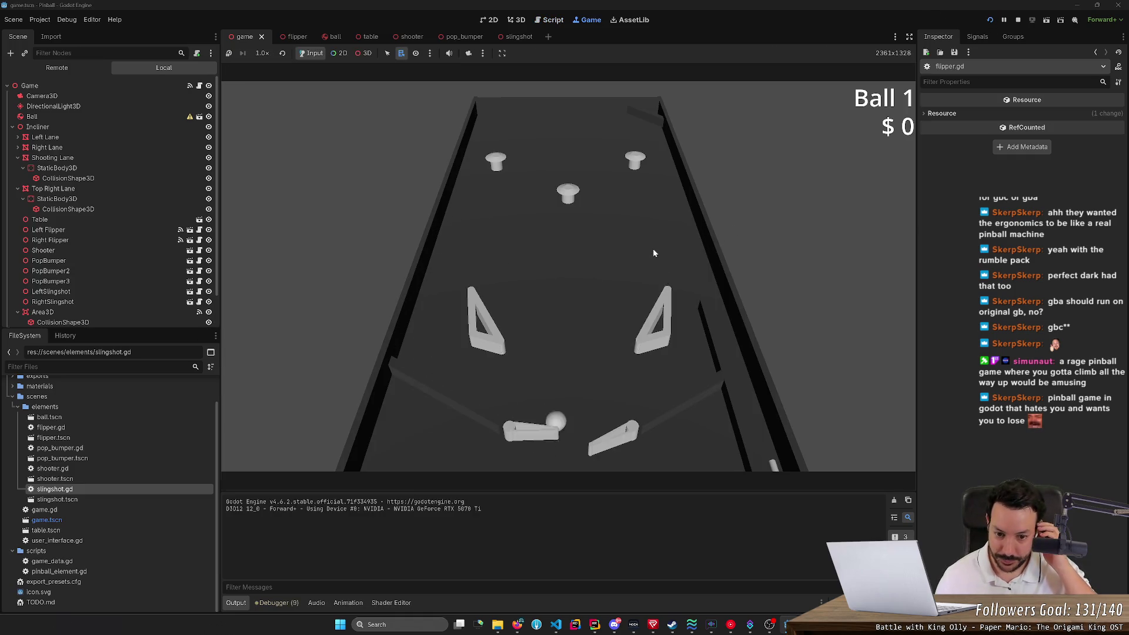
{"action": "key", "text": "Right"}
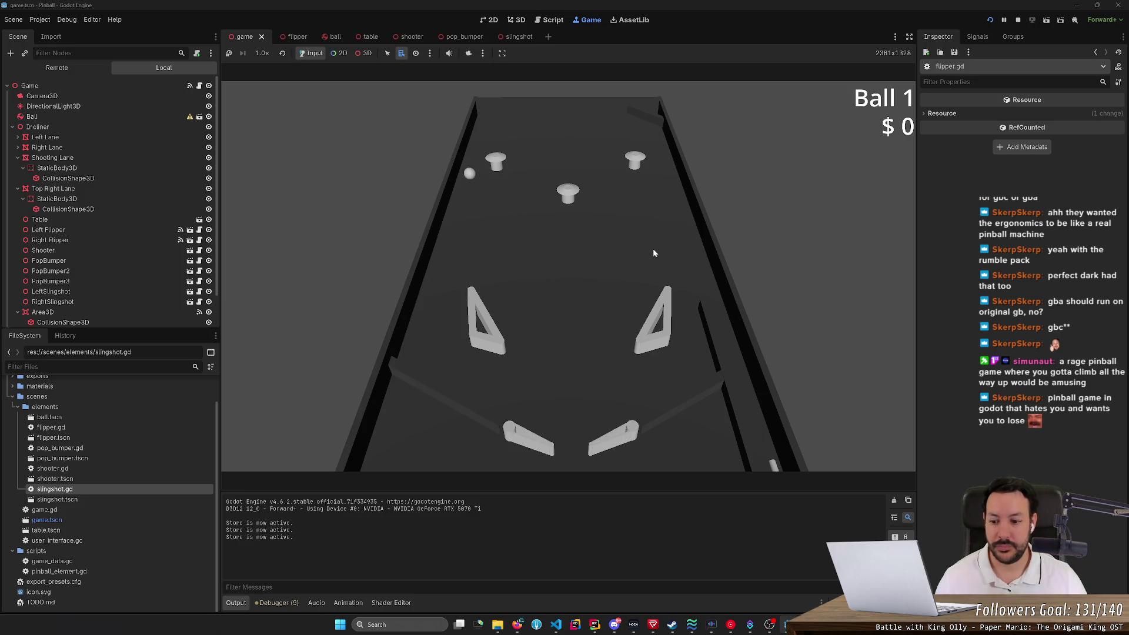
{"action": "key", "text": "Left"}
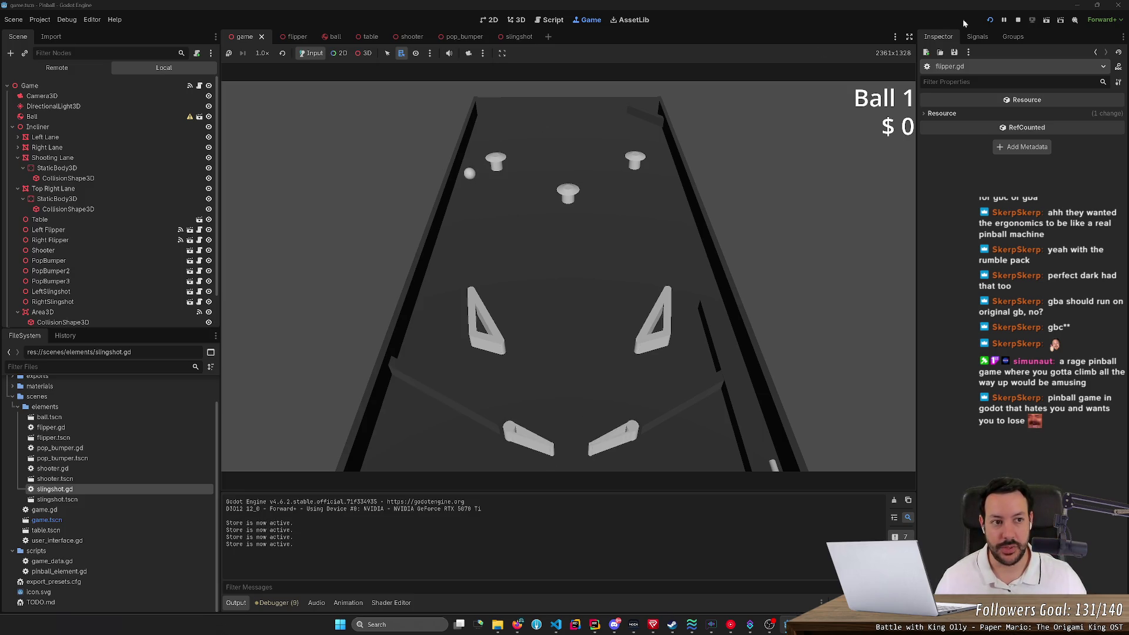
{"action": "key", "text": "F5"}
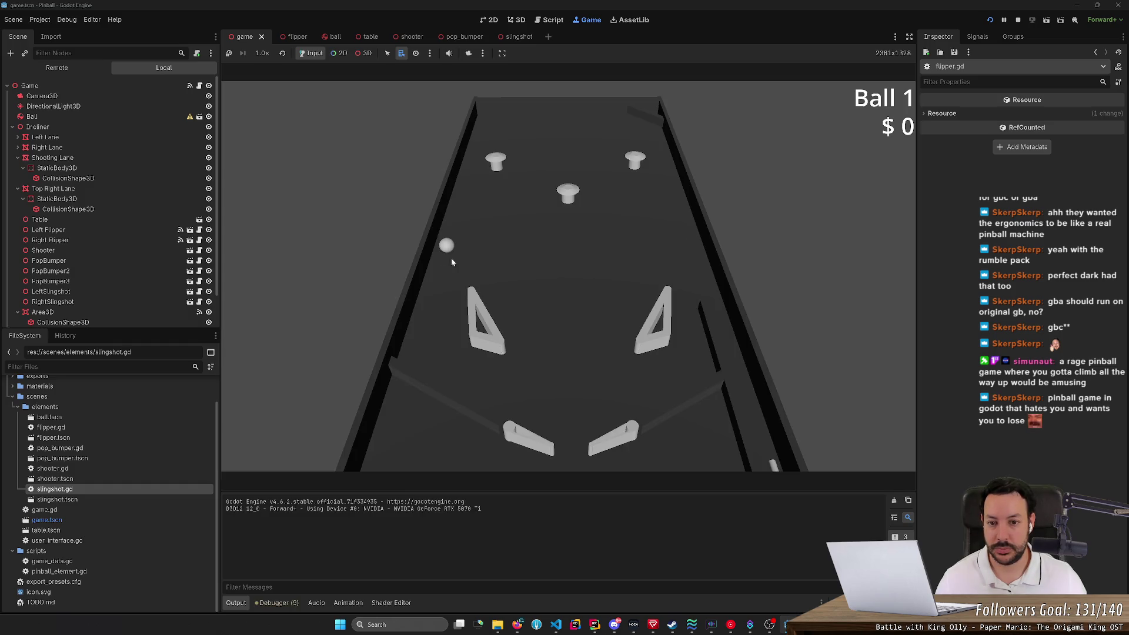
Keep the ball in play by repeatedly batting it up with the left and right flippers.
{"action": "key", "text": "Left"}
{"action": "key", "text": "Right"}
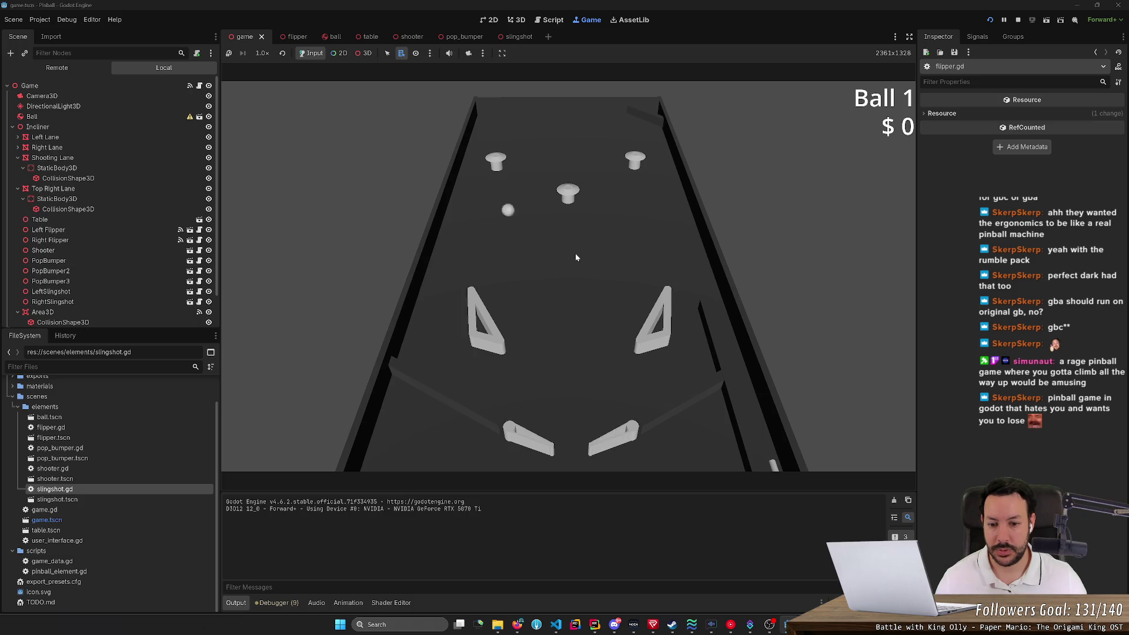
{"action": "key", "text": "Left"}
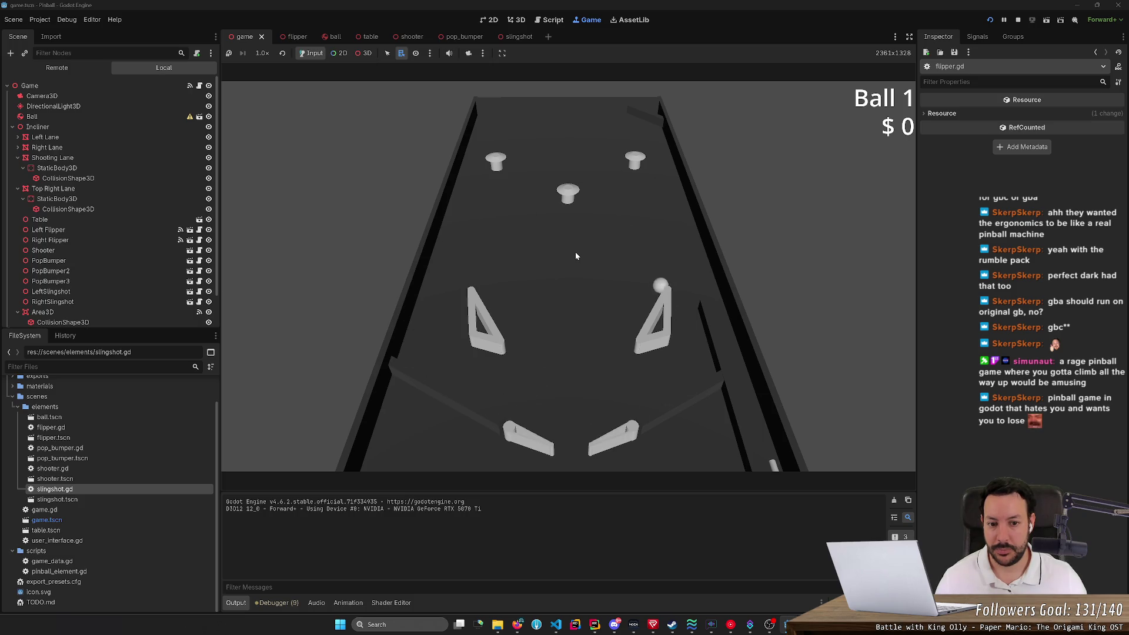
{"action": "key", "text": "Left"}
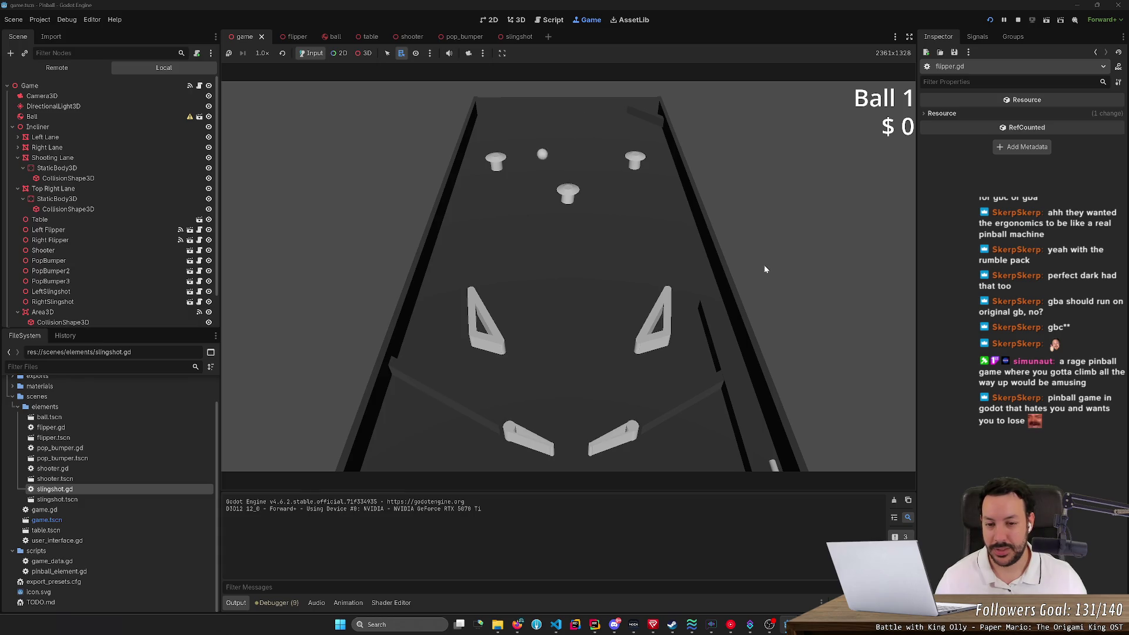
{"action": "key", "text": "Left"}
{"action": "key", "text": "Right"}
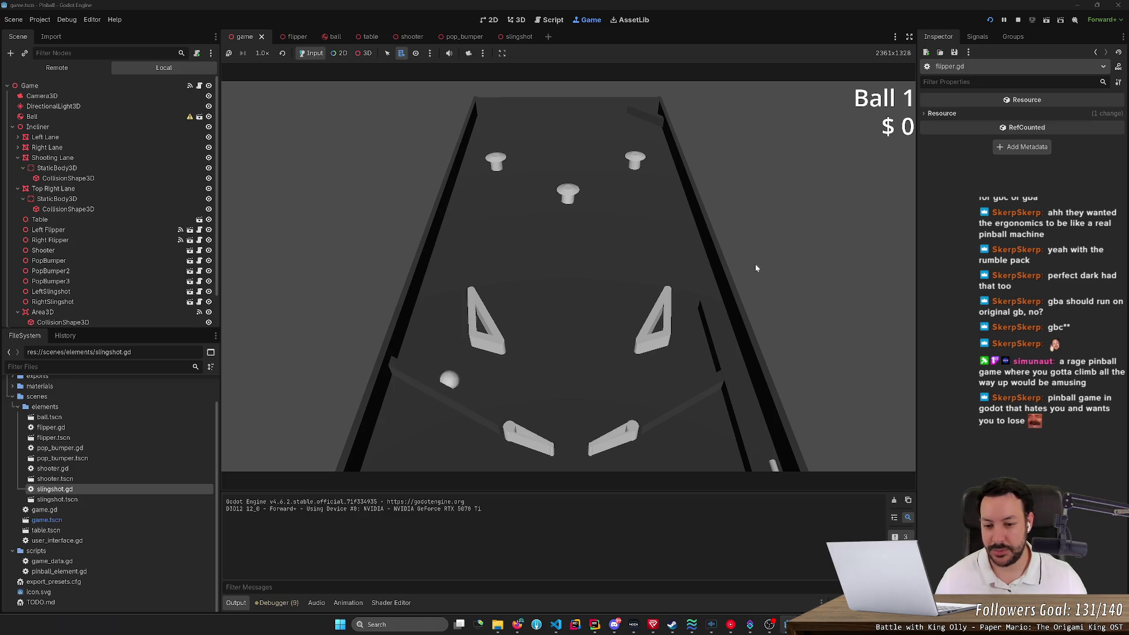
{"action": "key", "text": "Left"}
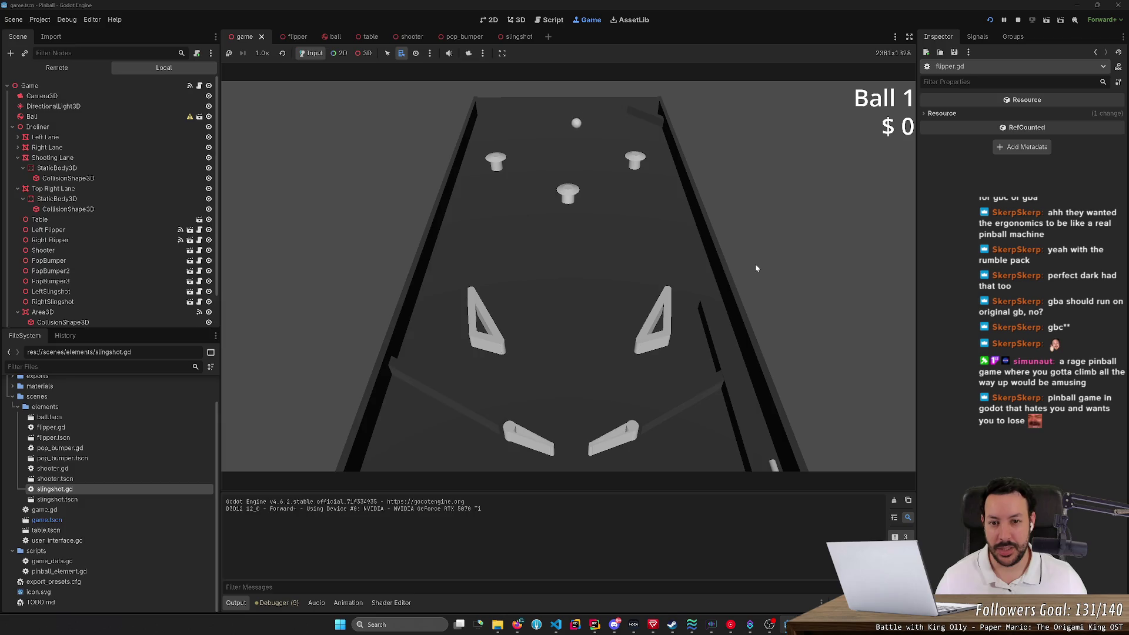
{"action": "key", "text": "Left"}
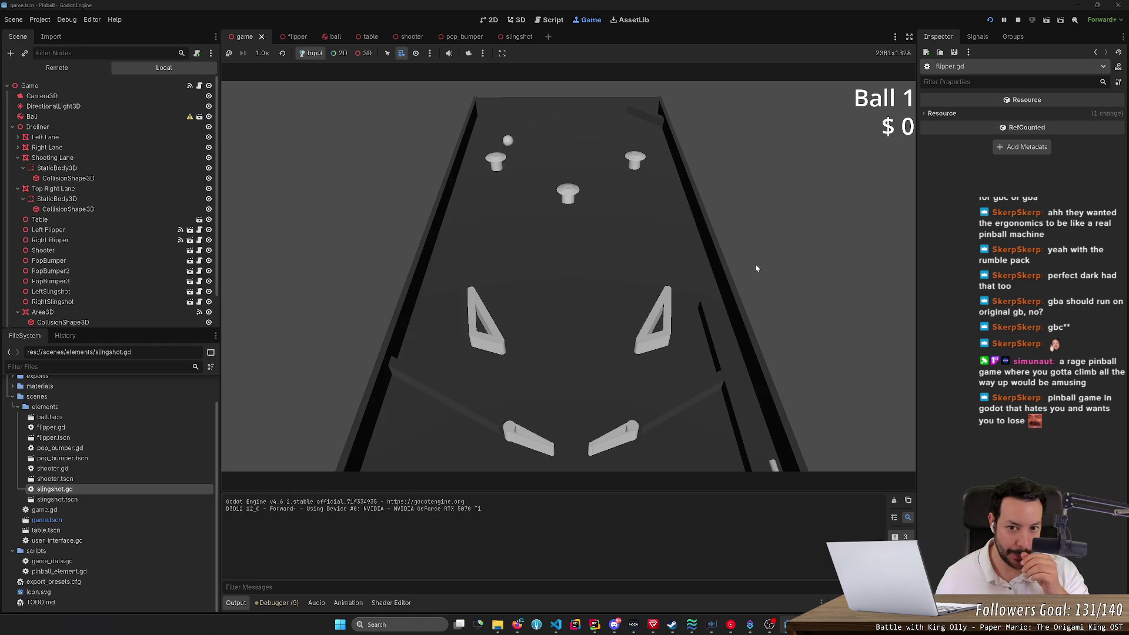
{"action": "key", "text": "Left"}
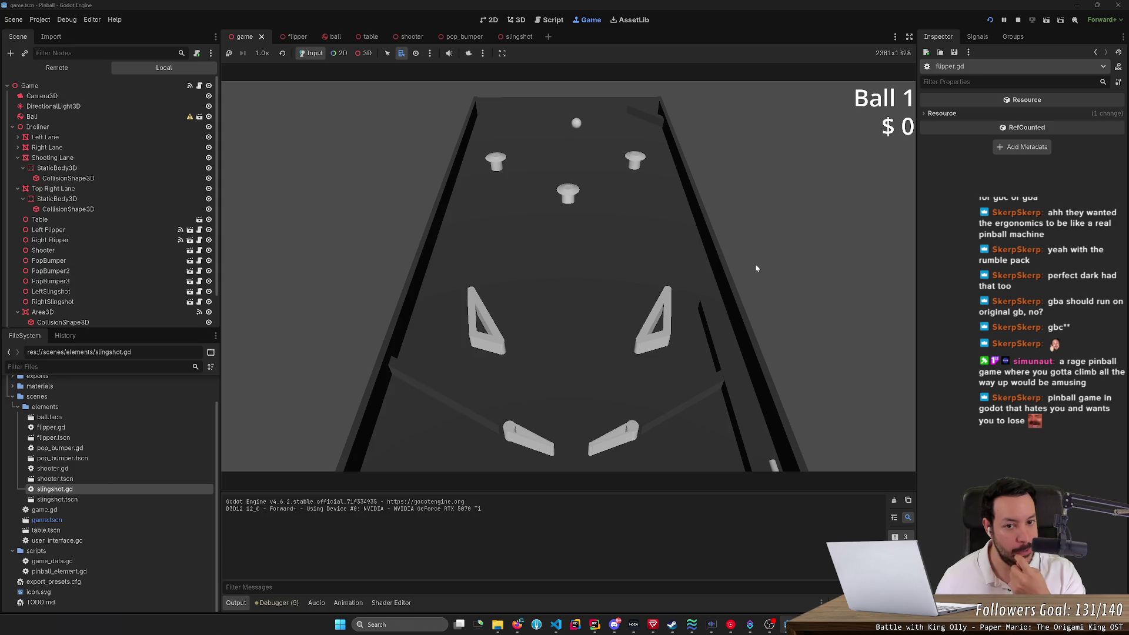
{"action": "key", "text": "Left"}
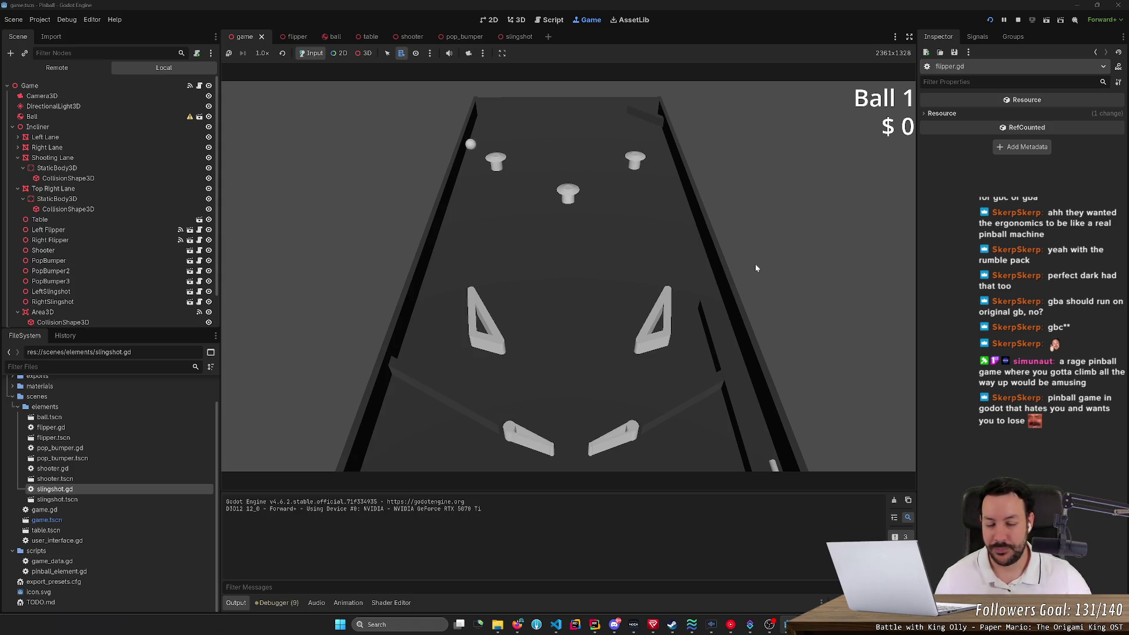
{"action": "key", "text": "Left"}
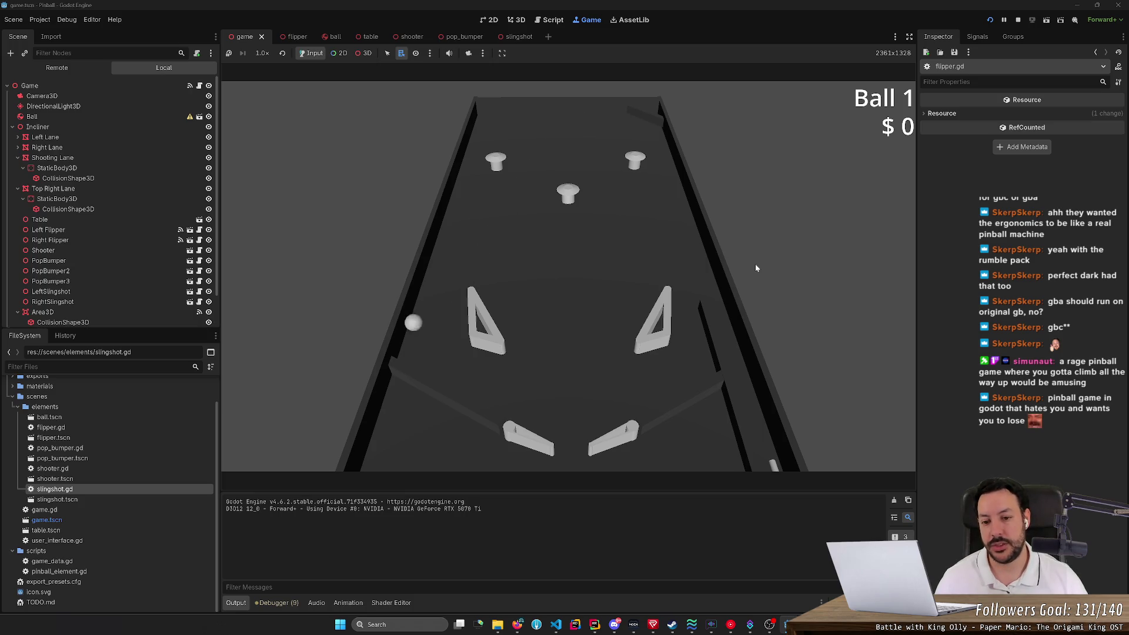
{"action": "key", "text": "Left"}
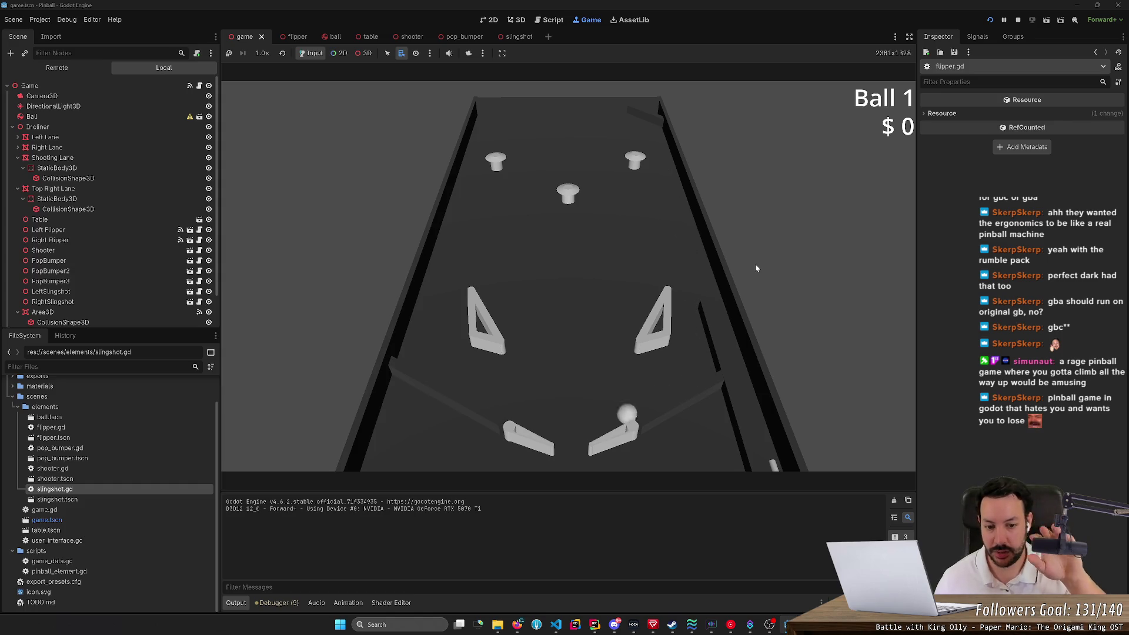
{"action": "key", "text": "Right"}
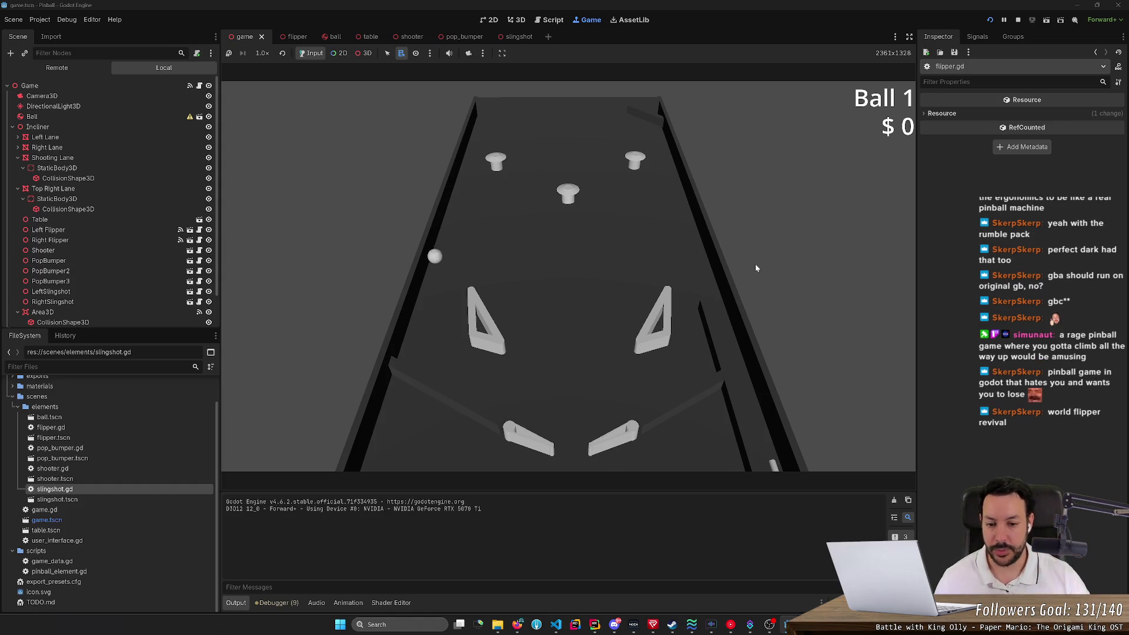
{"action": "key", "text": "Left"}
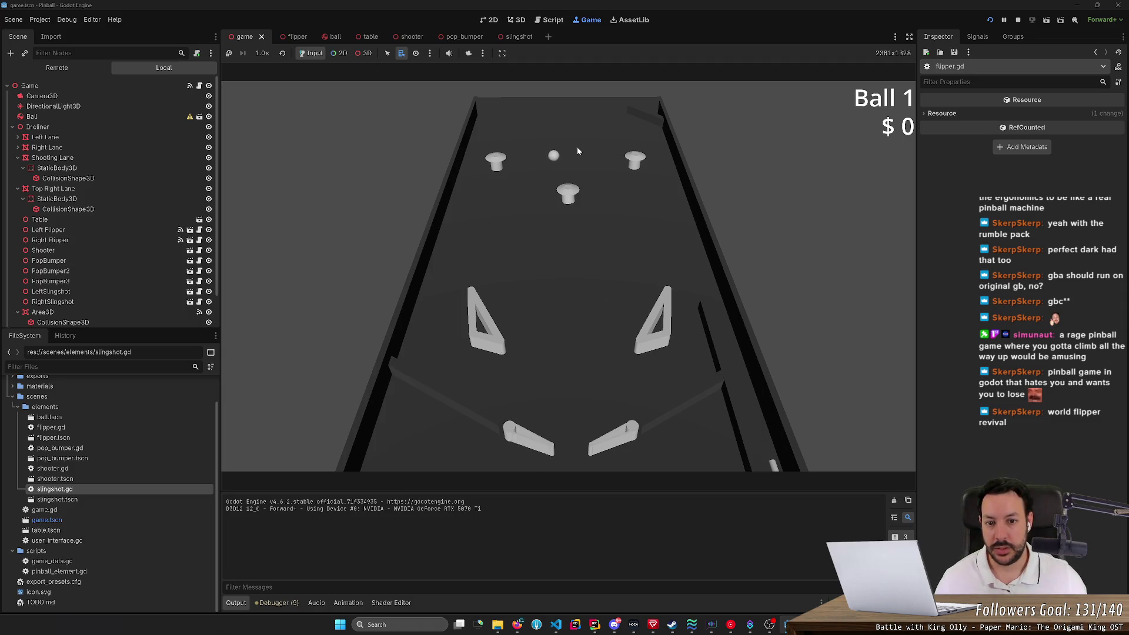
{"action": "key", "text": "Left"}
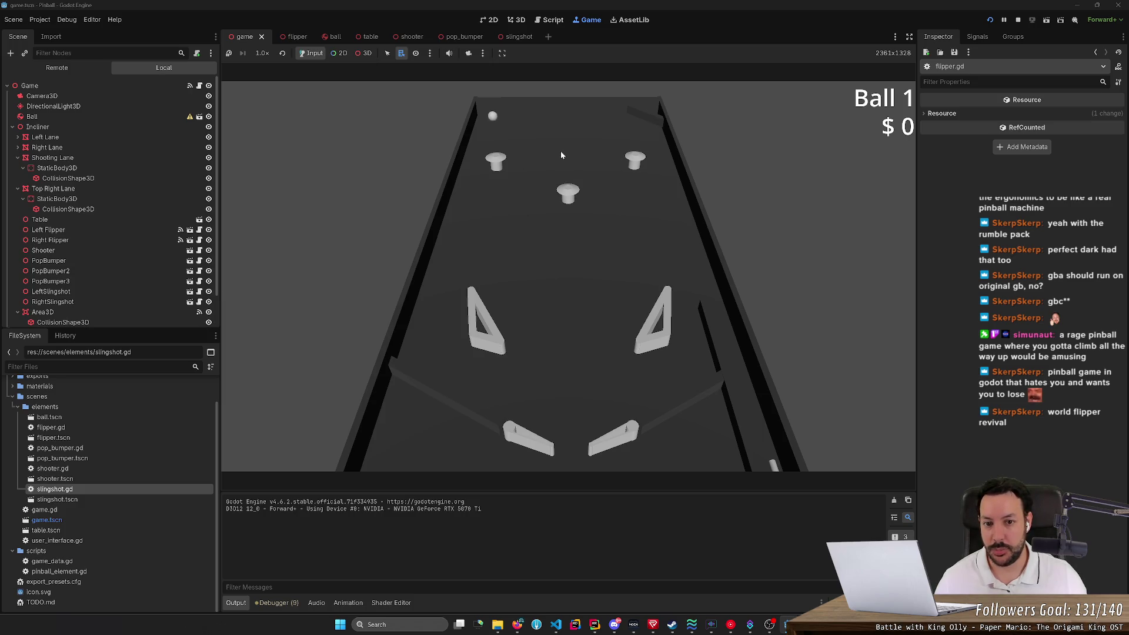
Drop the ball between the top bumpers, bat it with the left flipper, then reload the game.
{"action": "left_click", "coordinate": [558, 164]}
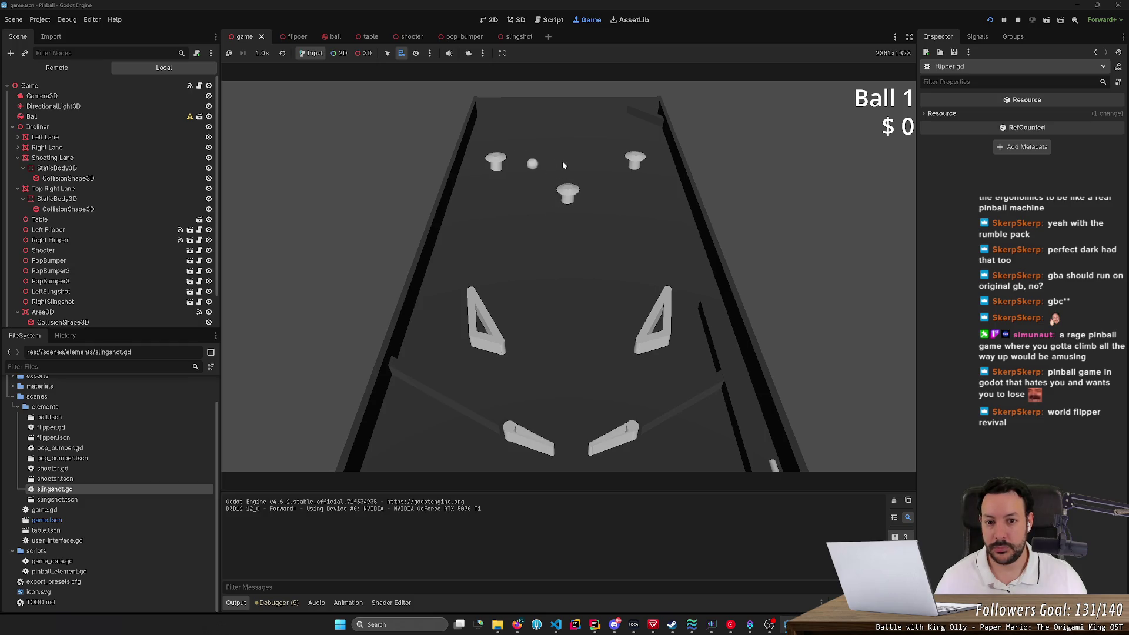
{"action": "left_click", "coordinate": [564, 158]}
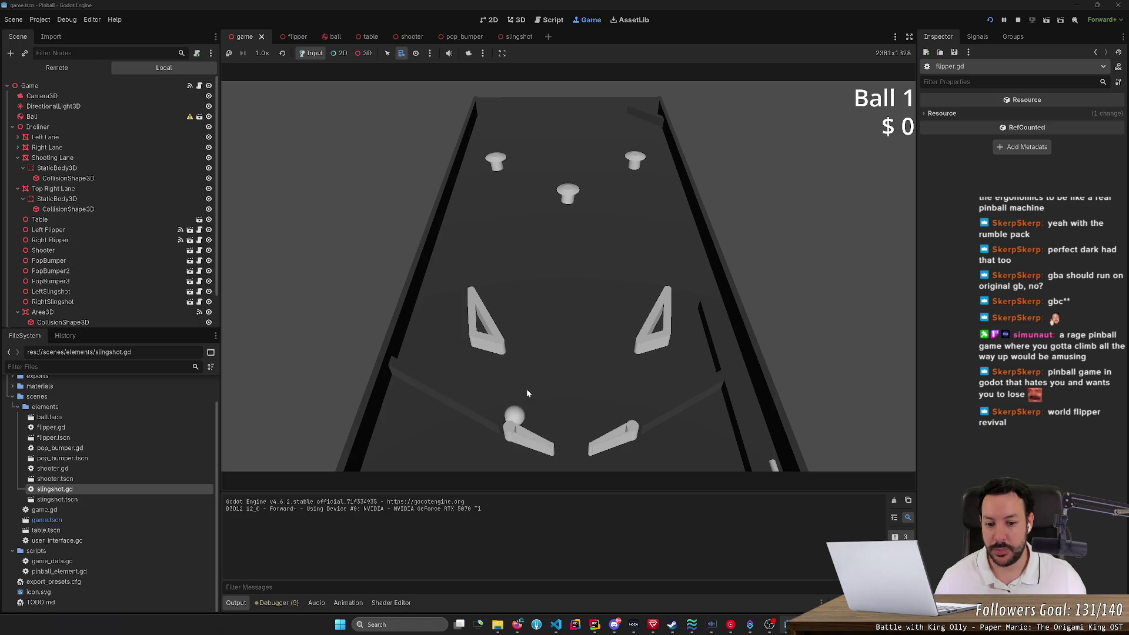
{"action": "key", "text": "Left"}
{"action": "key", "text": "Left"}
{"action": "key", "text": "Left"}
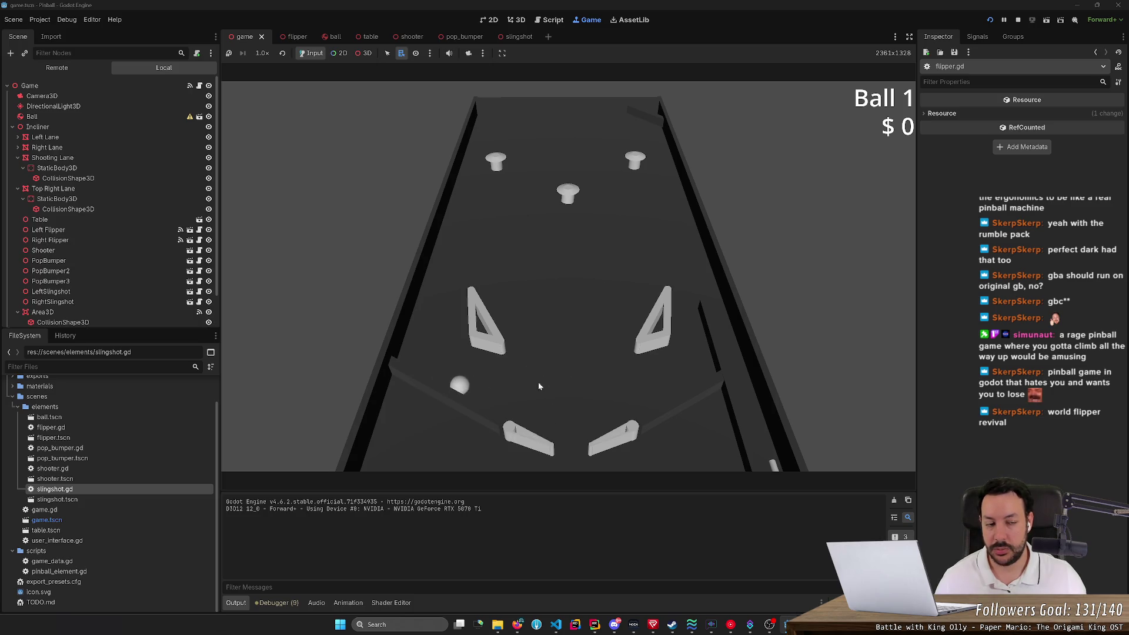
{"action": "key", "text": "Left"}
{"action": "key", "text": "Left"}
{"action": "key", "text": "Left"}
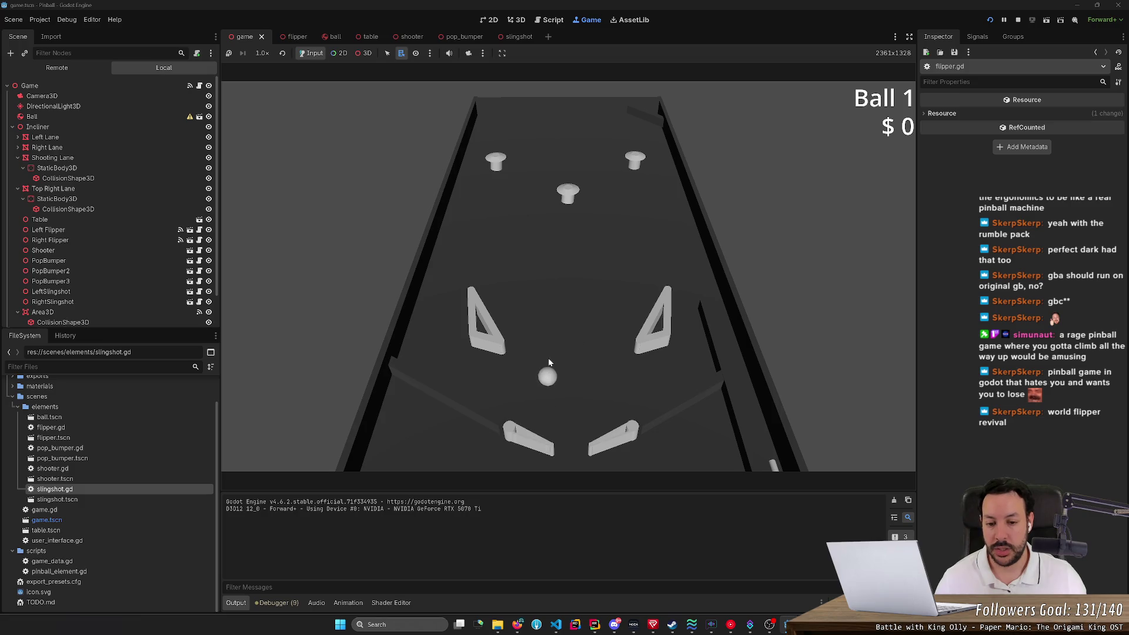
{"action": "key", "text": "Left"}
{"action": "key", "text": "Left"}
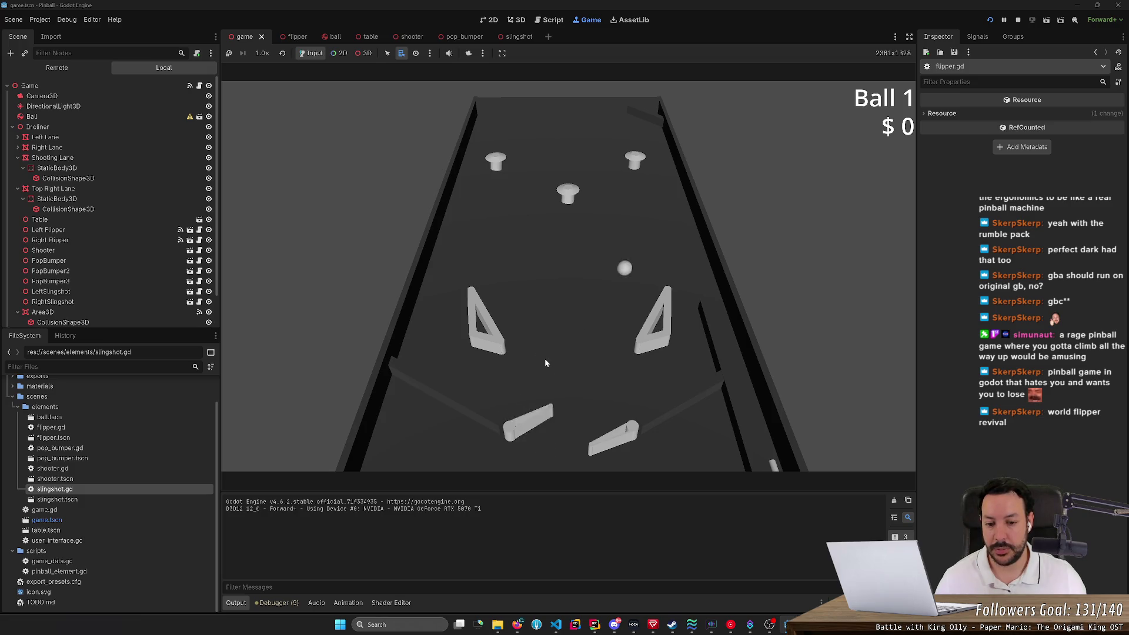
{"action": "key", "text": "Left"}
{"action": "key", "text": "Left"}
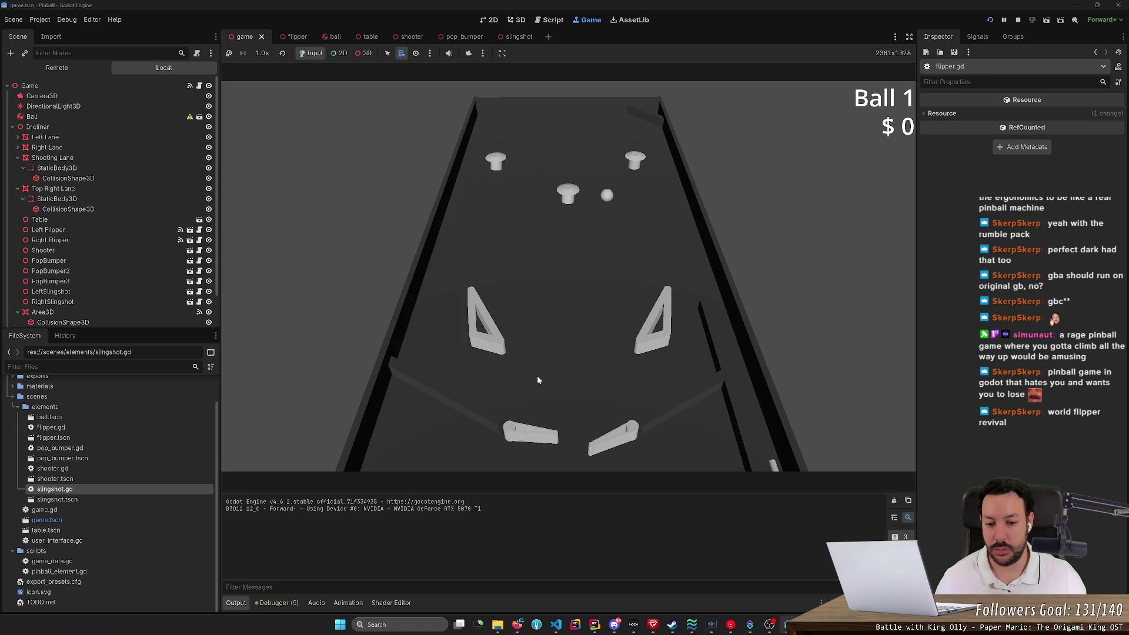
{"action": "key", "text": "Left"}
{"action": "key", "text": "Left"}
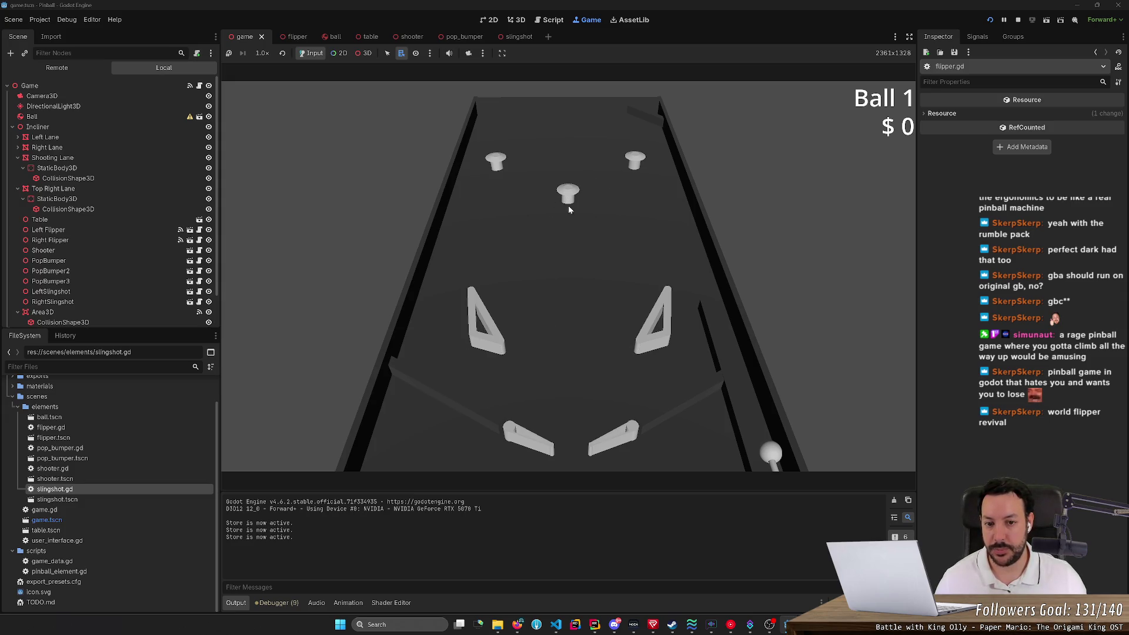
{"action": "left_click", "coordinate": [573, 155]}
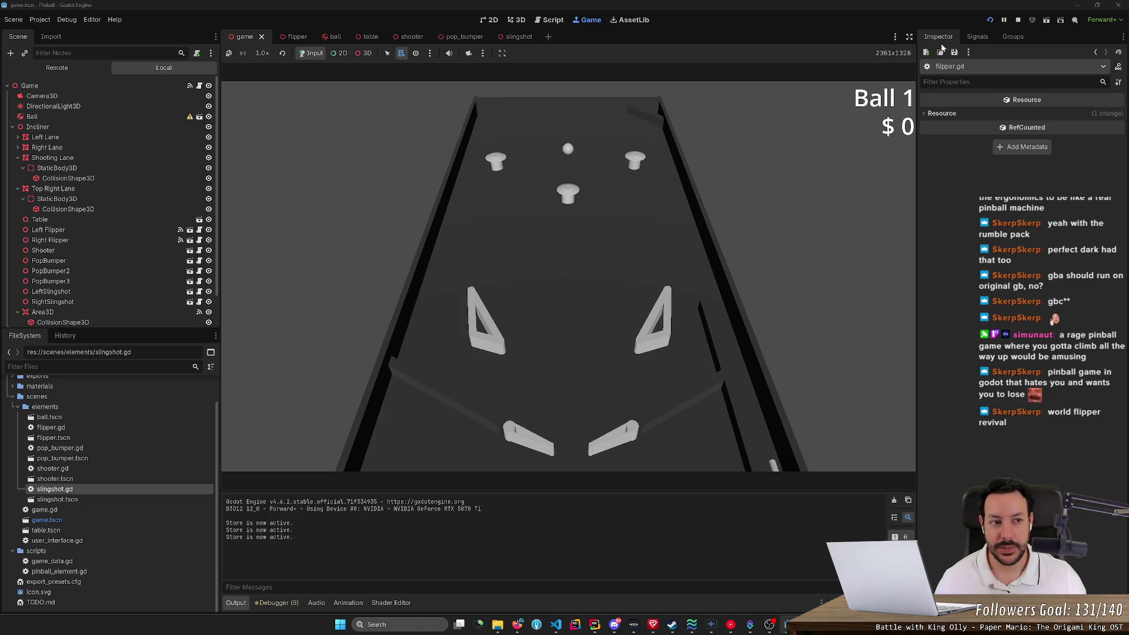
{"action": "left_click", "coordinate": [990, 21]}
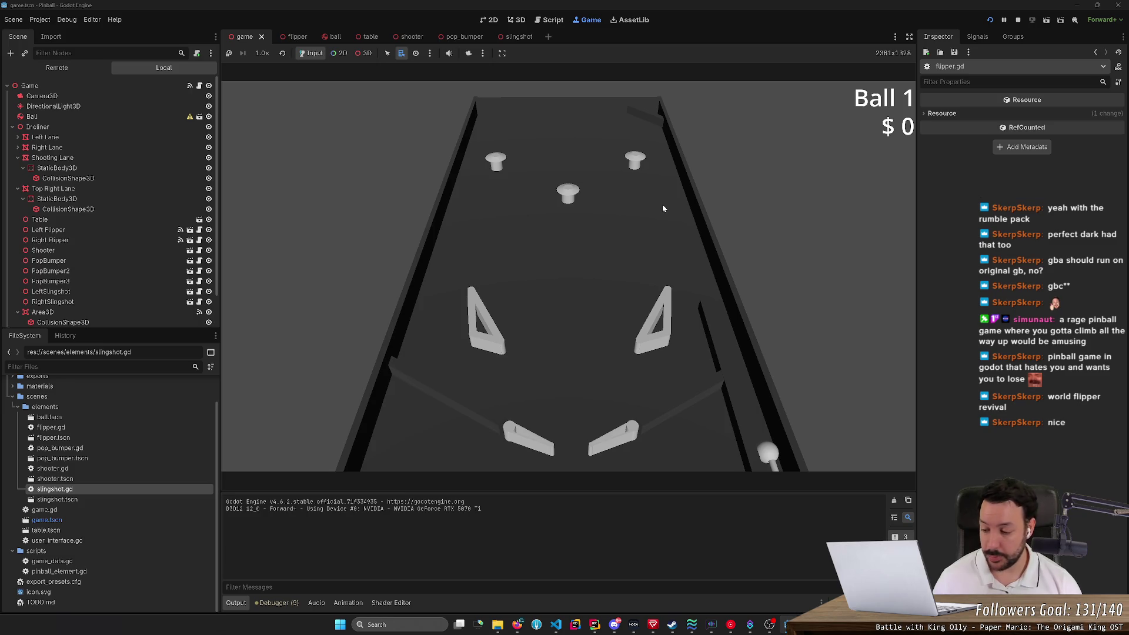
Plunge the ball and flick both flippers as it falls, then restart at Ball 1 with F5.
{"action": "key", "text": "space"}
{"action": "key", "text": "Right"}
{"action": "key", "text": "Left"}
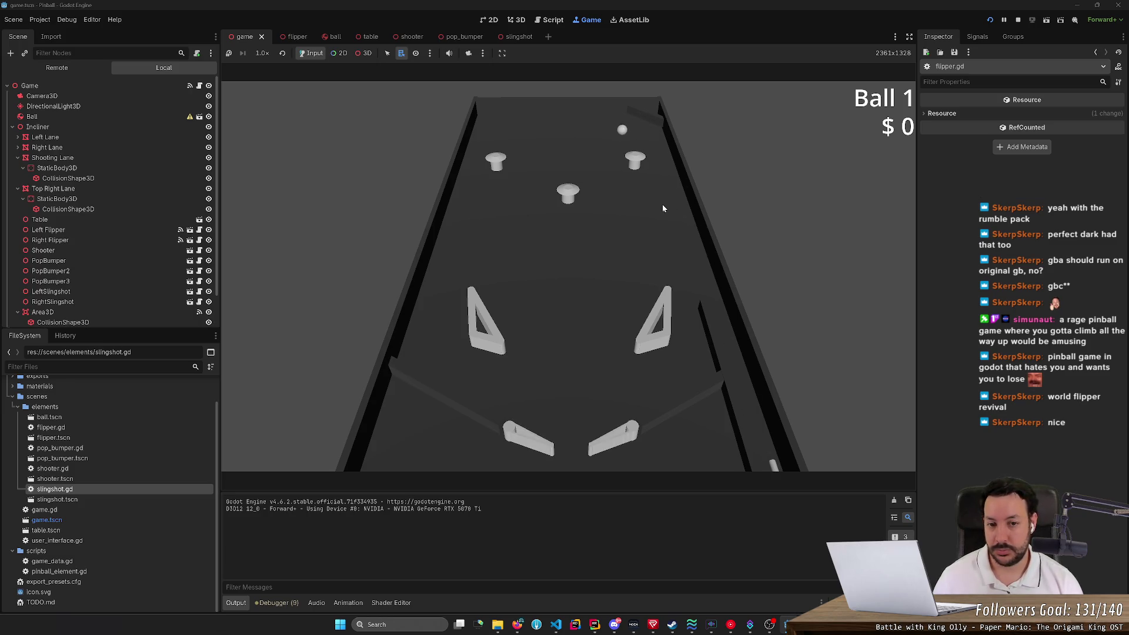
{"action": "key", "text": "Left"}
{"action": "key", "text": "Right"}
{"action": "key", "text": "Left"}
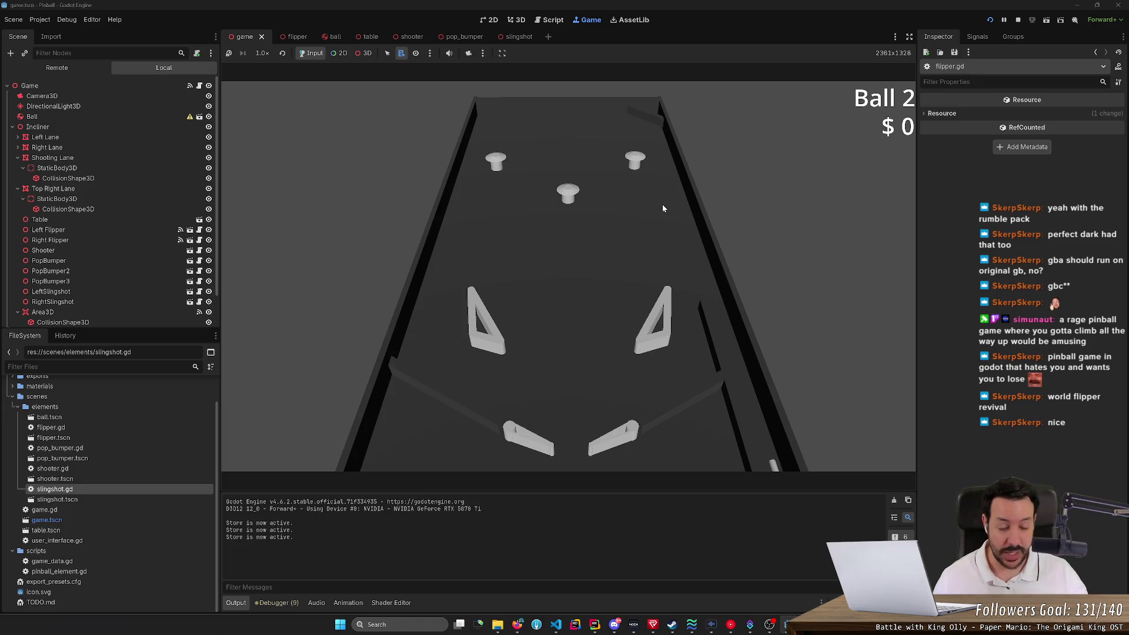
{"action": "key", "text": "F5"}
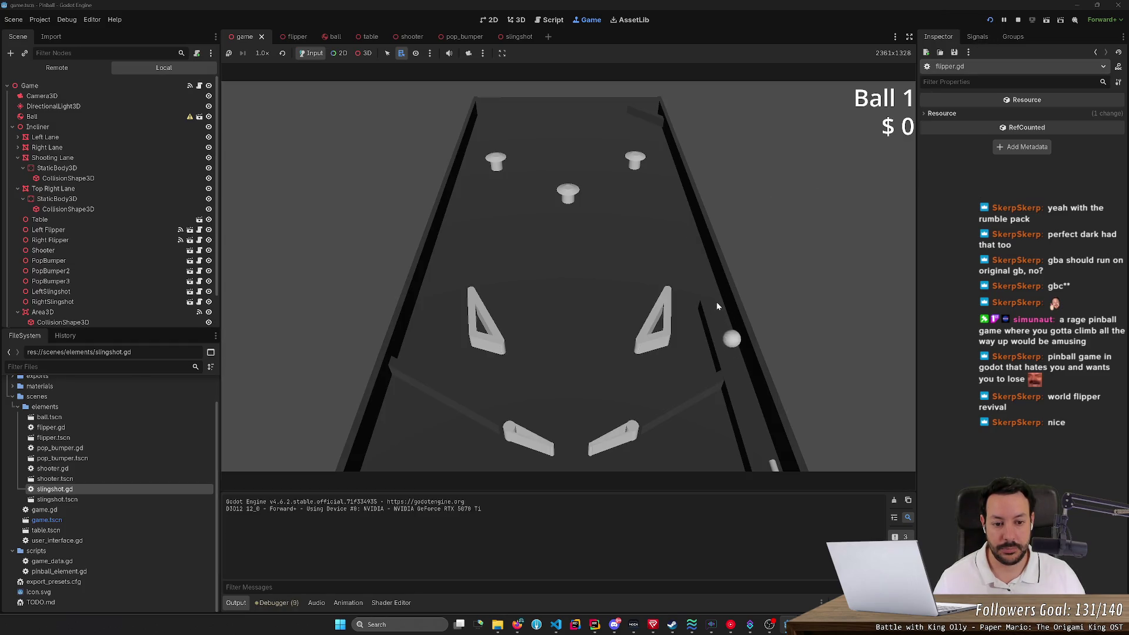
Launch the ball again and knock it back up with both flippers.
{"action": "key", "text": "space"}
{"action": "key", "text": "Right"}
{"action": "key", "text": "Right"}
{"action": "key", "text": "Right"}
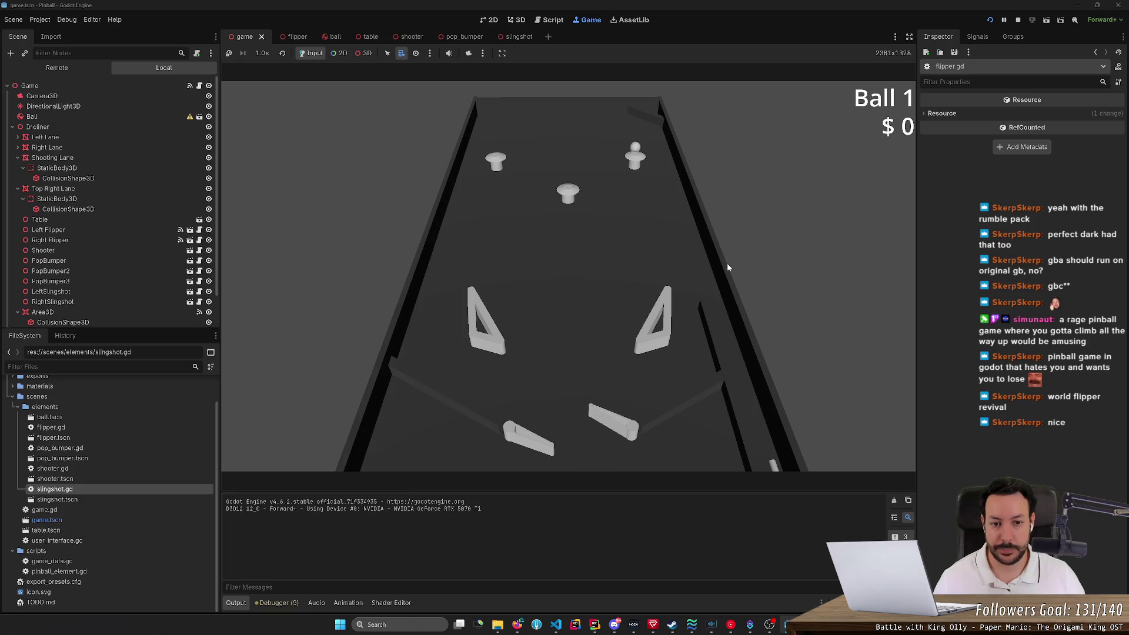
{"action": "key", "text": "Left"}
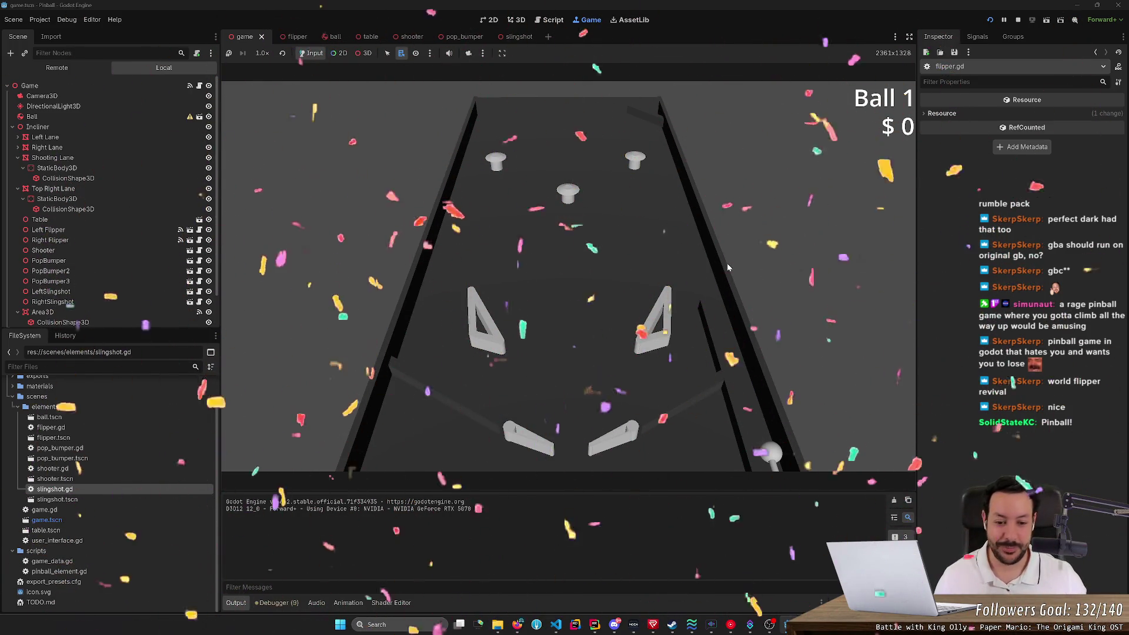
{"action": "key", "text": "space"}
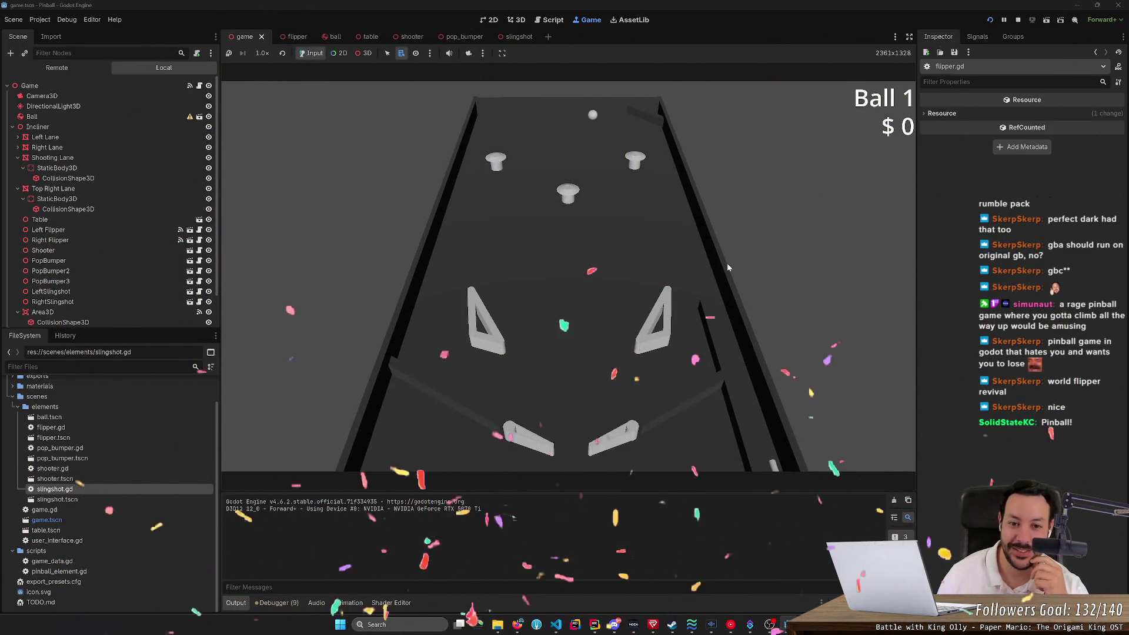
{"action": "key", "text": "Left"}
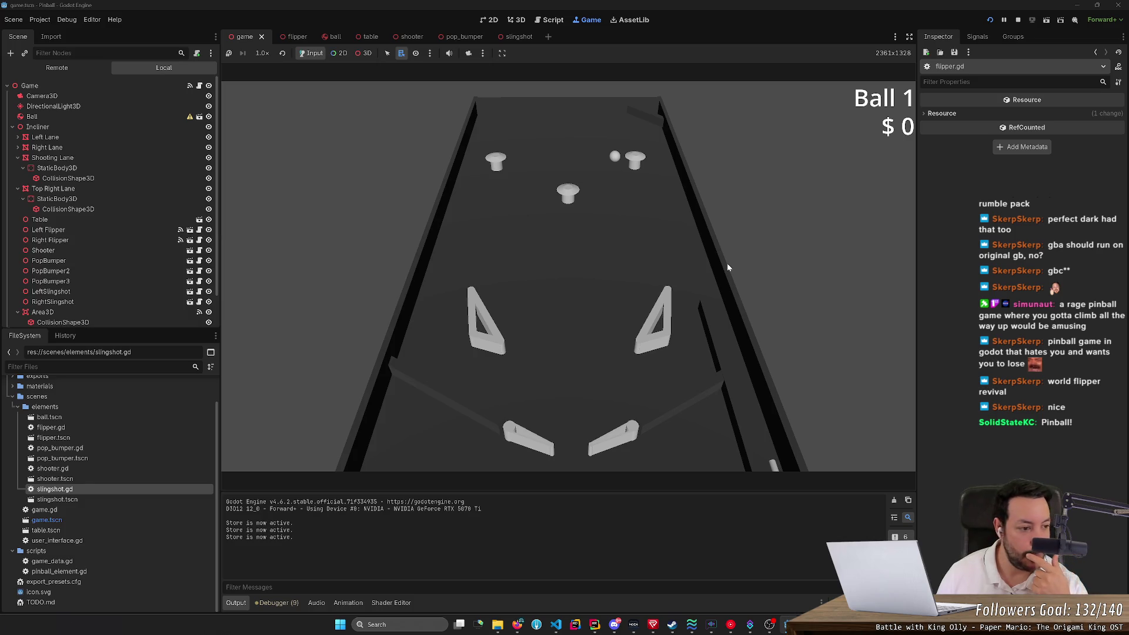
Search Google Images for 'snake ladders' in a new tab, preview the first image, then return to Godot.
{"action": "left_click", "coordinate": [516, 625]}
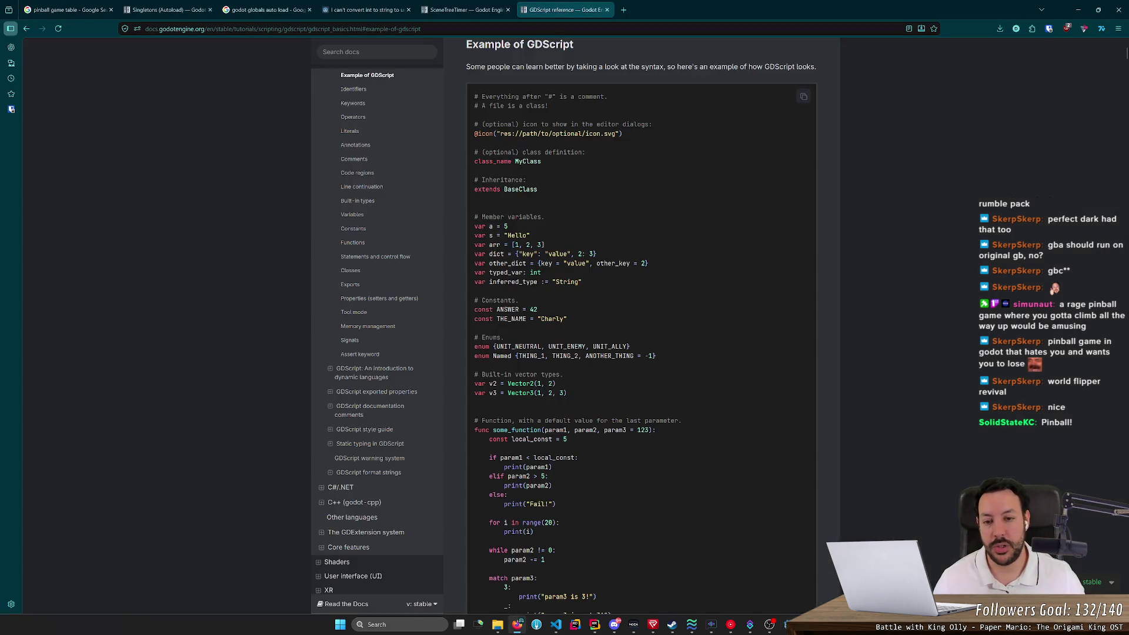
{"action": "left_click", "coordinate": [624, 10]}
{"action": "type", "text": "sna"}
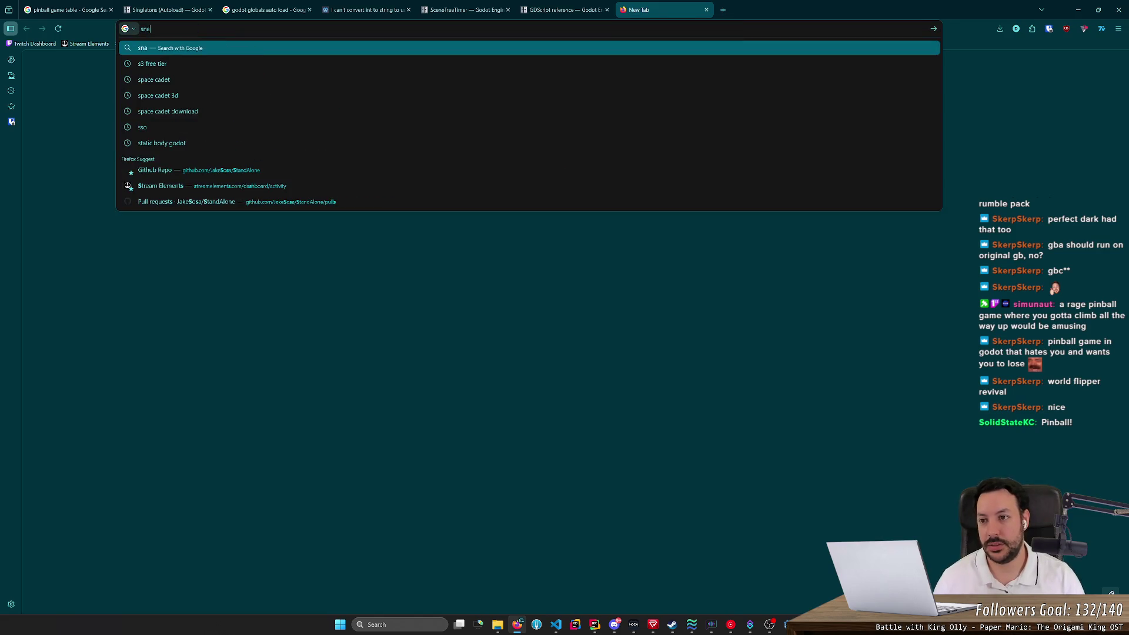
{"action": "type", "text": "ke ladders"}
{"action": "key", "text": "Return"}
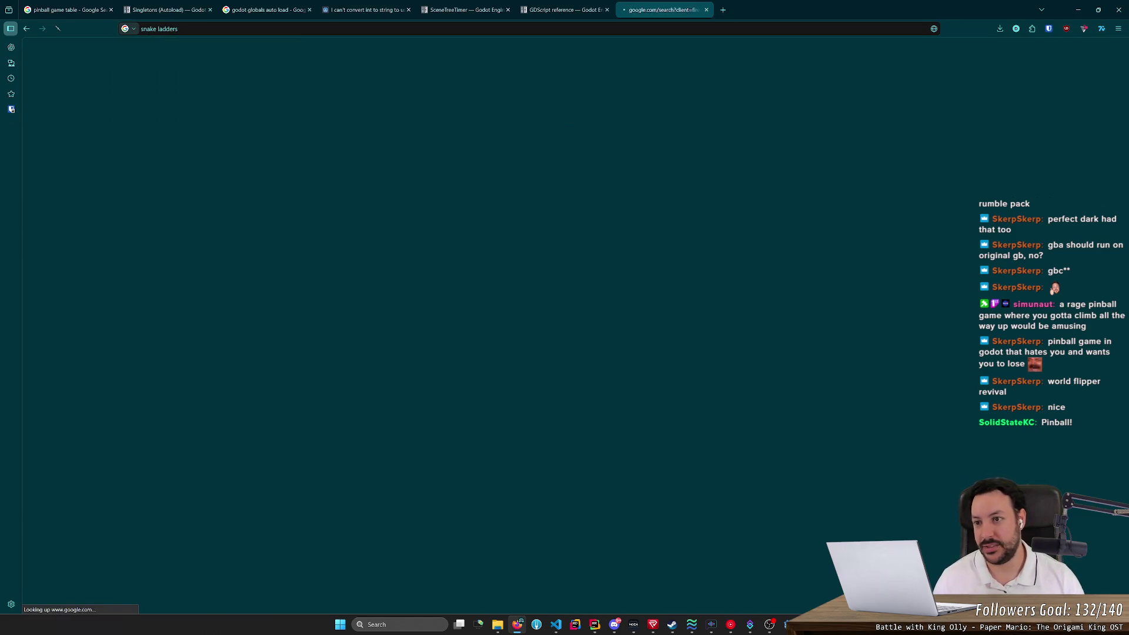
{"action": "left_click", "coordinate": [188, 94]}
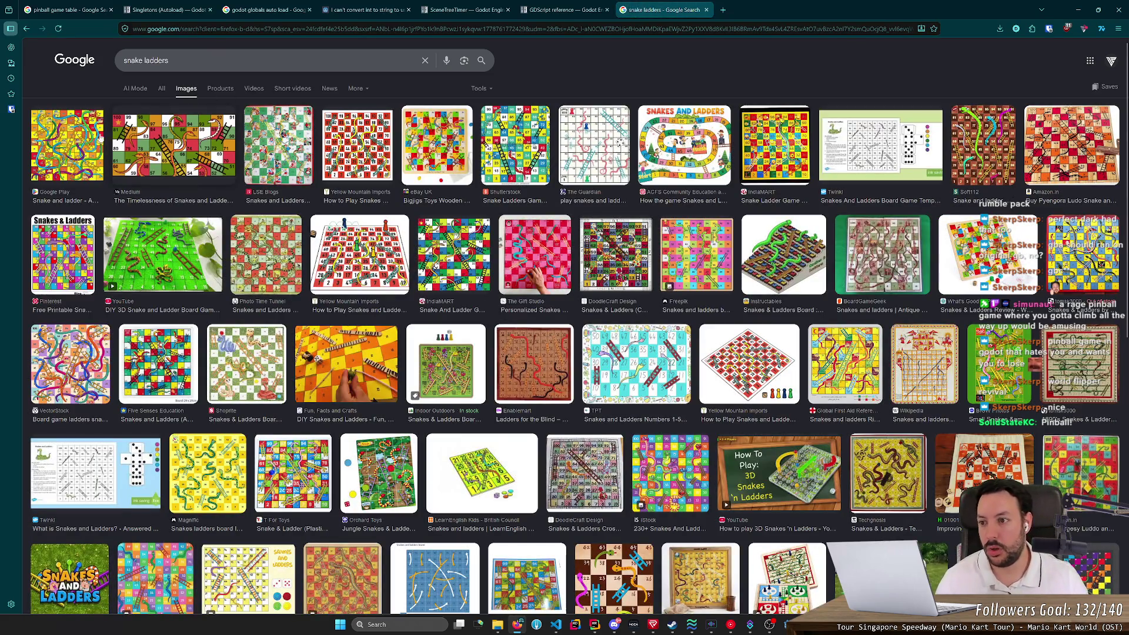
{"action": "left_click", "coordinate": [67, 147]}
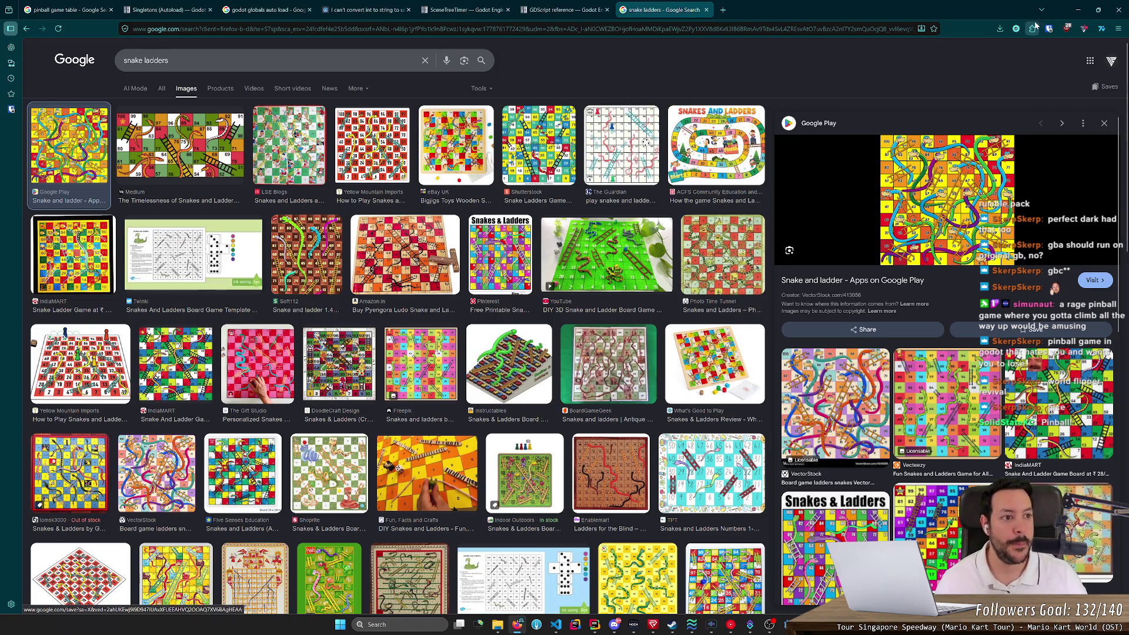
{"action": "key", "text": "alt+Tab"}
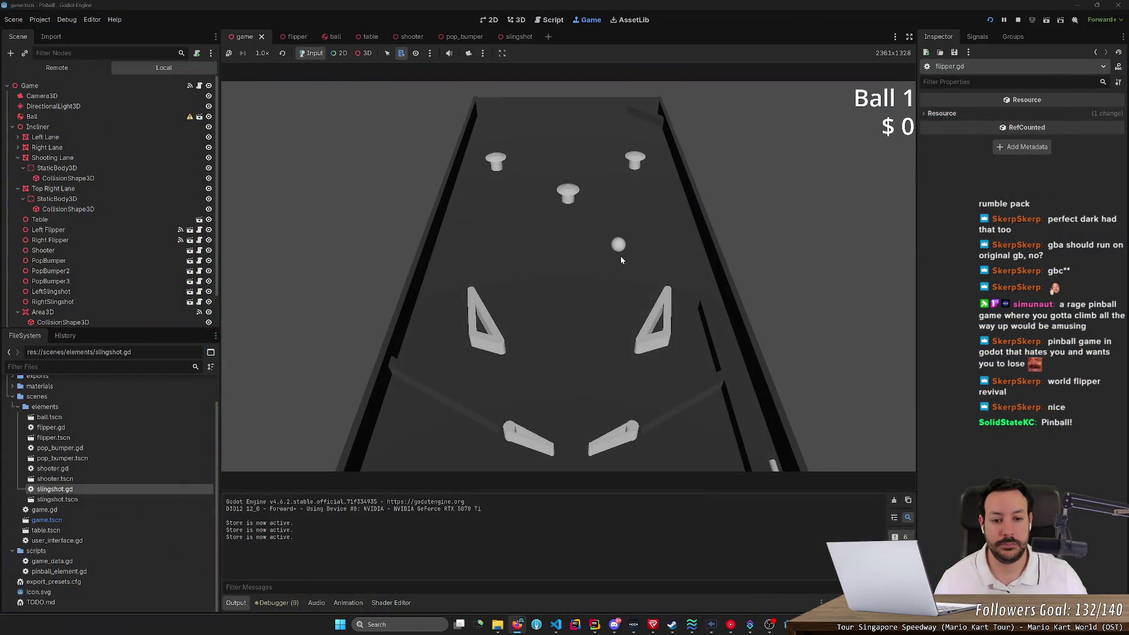
Reload the game, test both flippers on the ball, then stop it to edit flipper.gd.
{"action": "left_click", "coordinate": [989, 20]}
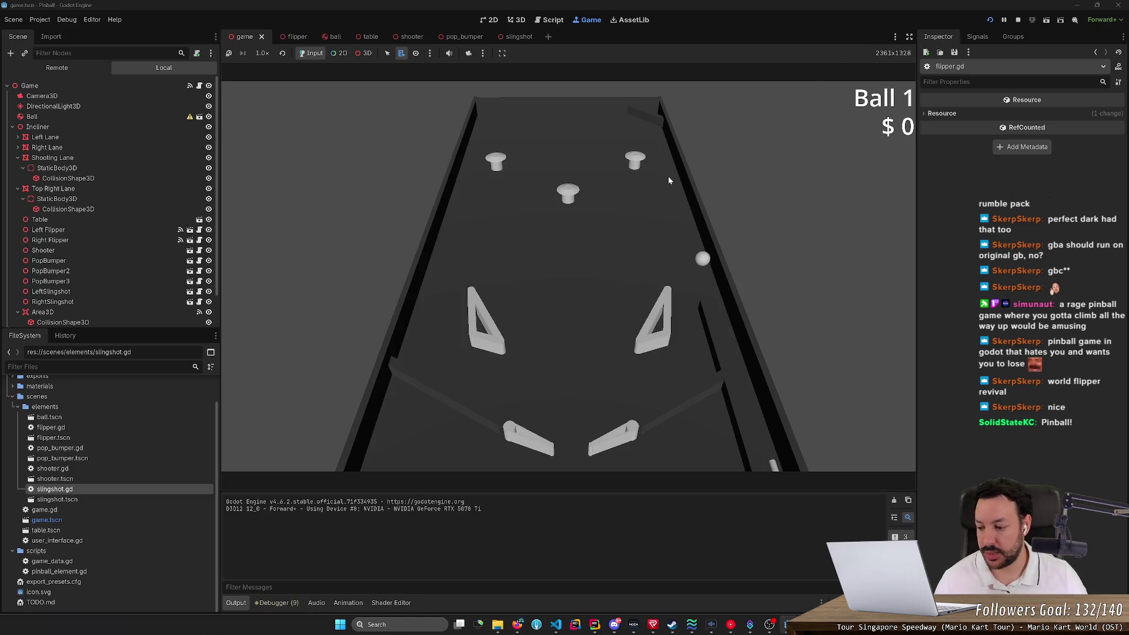
{"action": "key", "text": "Left"}
{"action": "key", "text": "Right"}
{"action": "key", "text": "Left"}
{"action": "key", "text": "Right"}
{"action": "key", "text": "Left"}
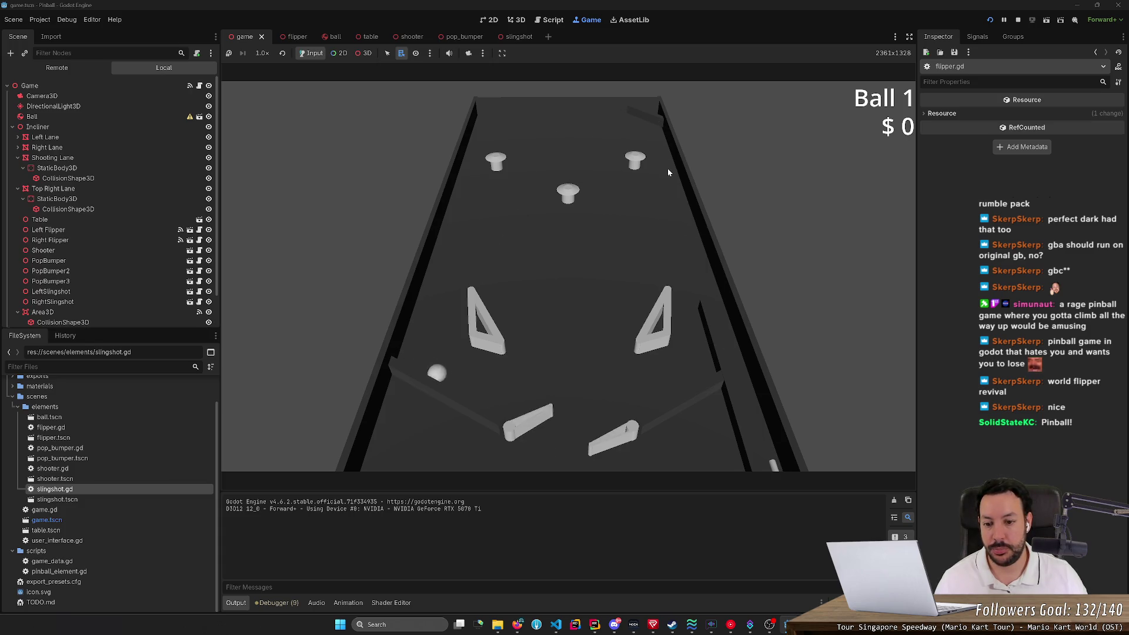
{"action": "key", "text": "Left"}
{"action": "key", "text": "Left"}
{"action": "key", "text": "Right"}
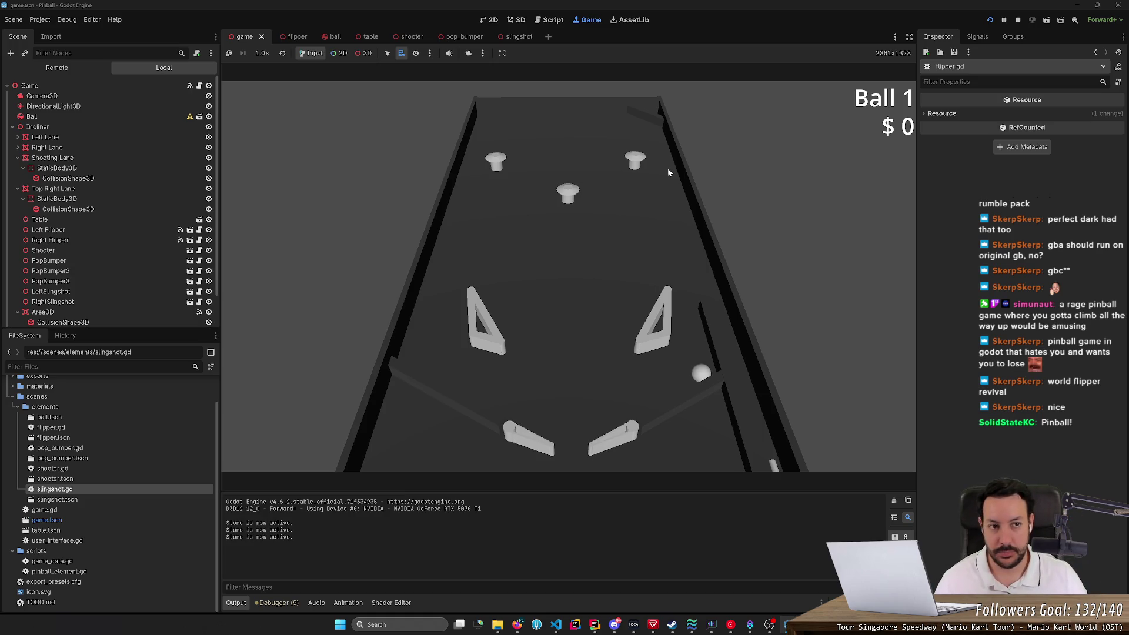
{"action": "left_click", "coordinate": [1017, 22]}
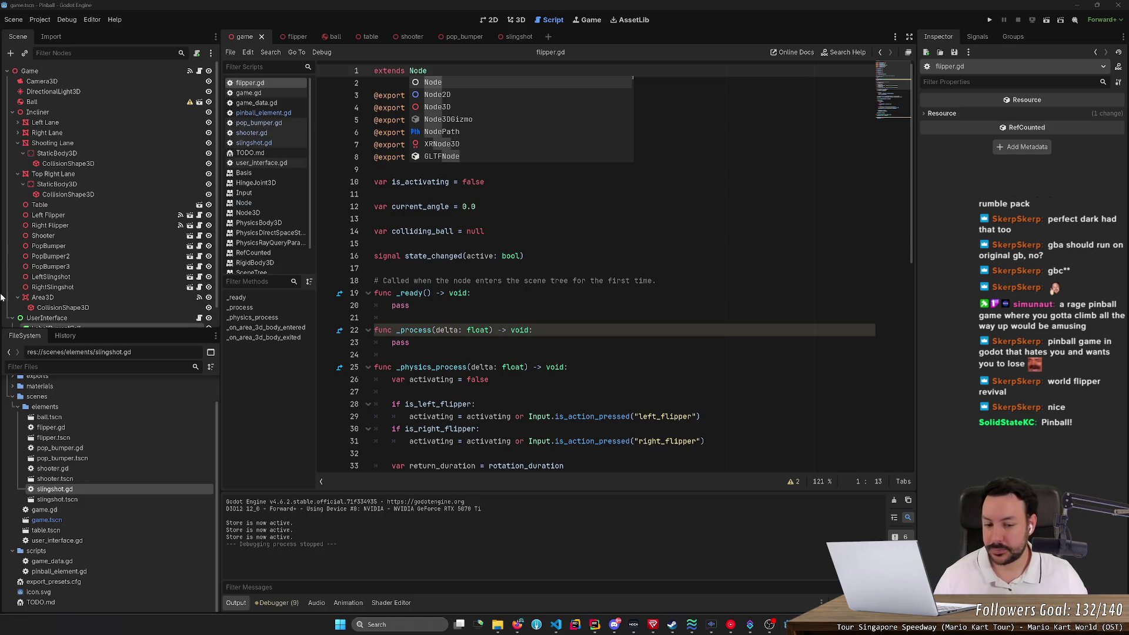
Replace Node with PinballElement on flipper.gd's extends line, then return to the 3D table view.
{"action": "left_click", "coordinate": [410, 342]}
{"action": "double_click", "coordinate": [418, 71]}
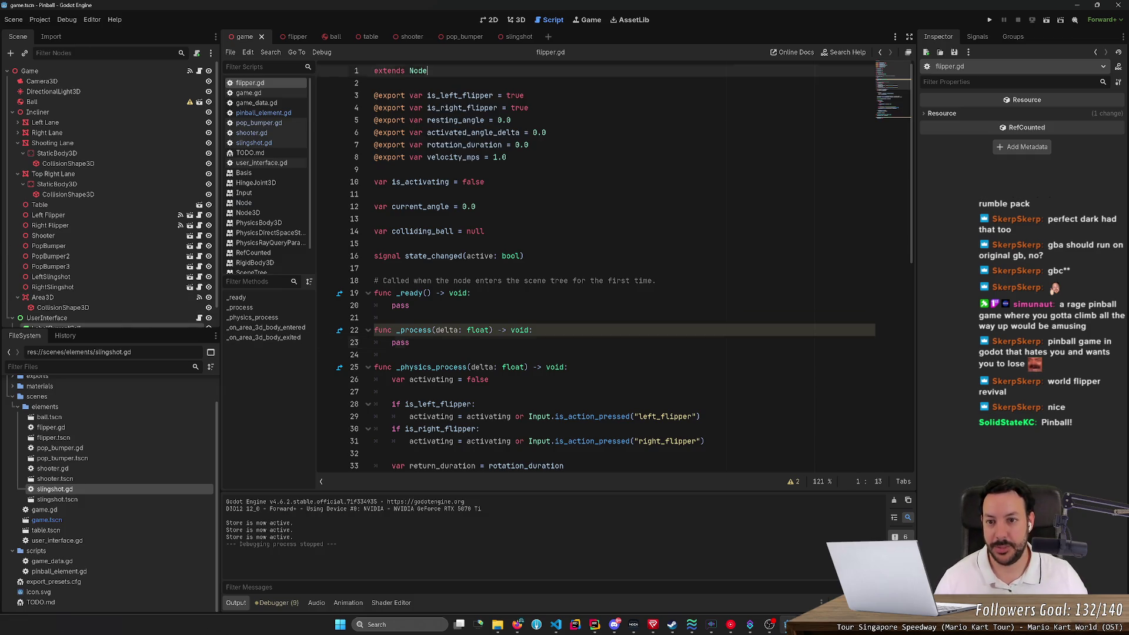
{"action": "type", "text": "PinballElem"}
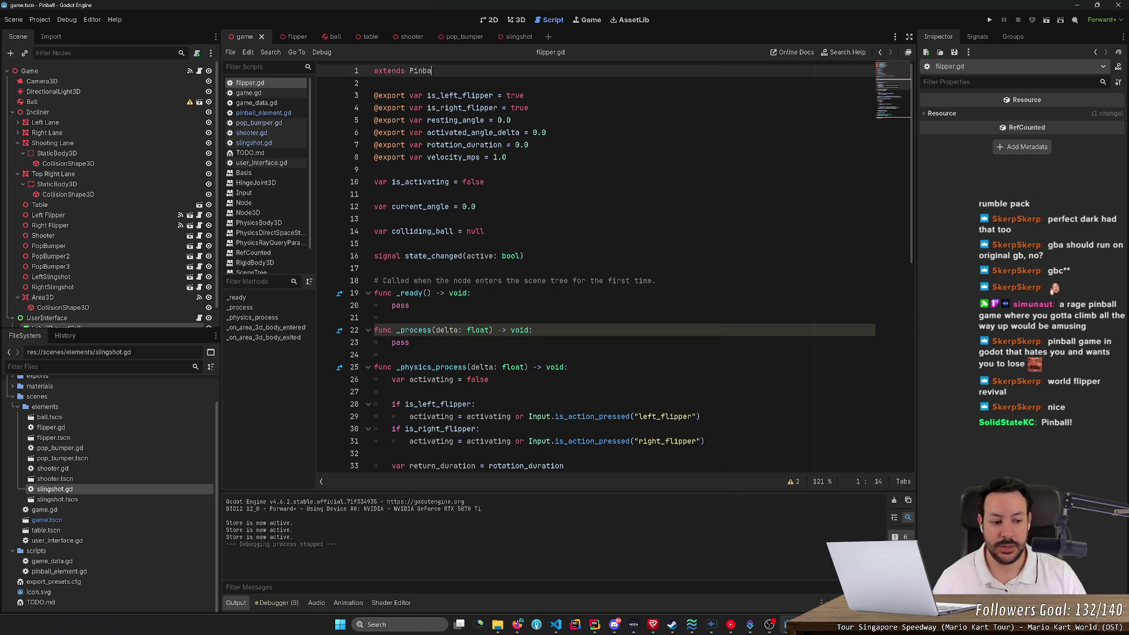
{"action": "key", "text": "Return"}
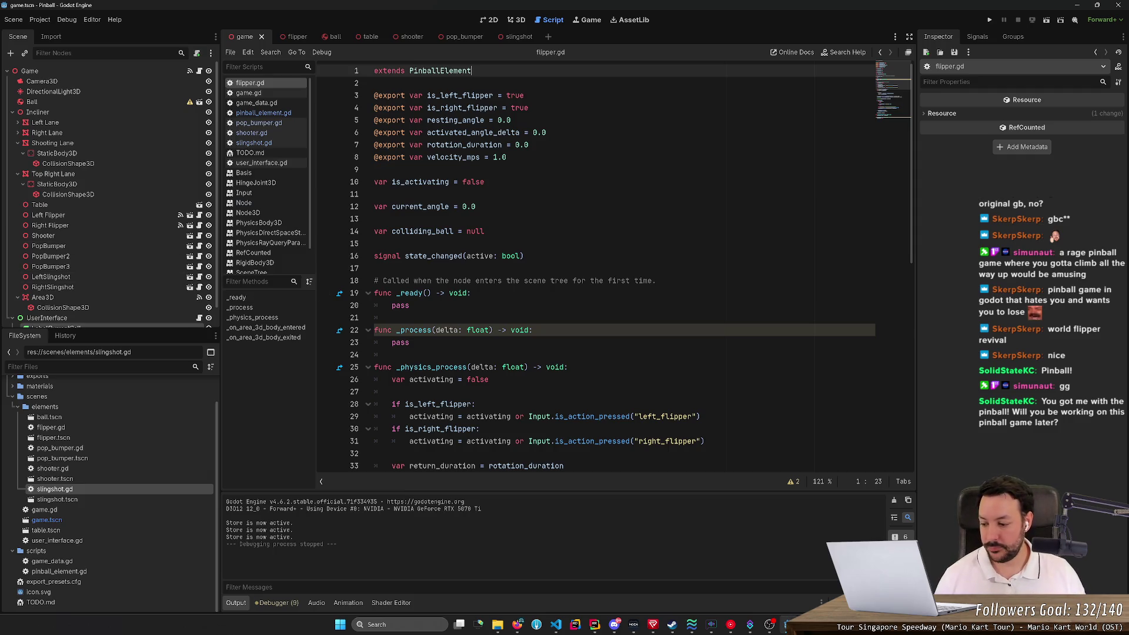
{"action": "left_click", "coordinate": [520, 20]}
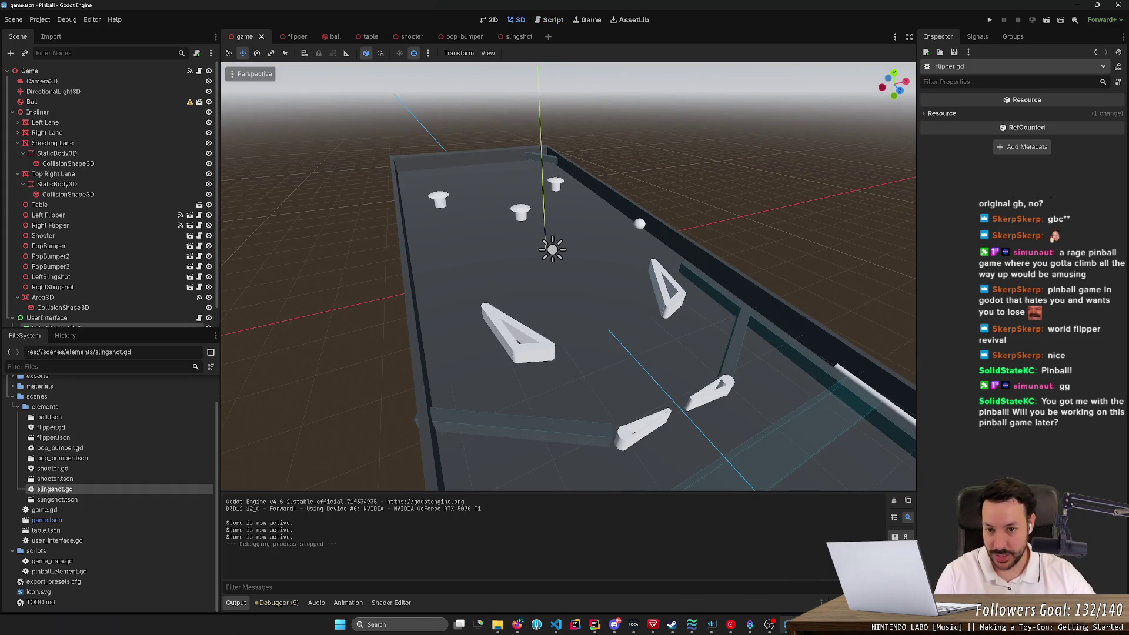
Orbit down the table's length and zoom out to see the bumpers, slingshots, flippers and ball.
{"action": "key", "text": "e"}
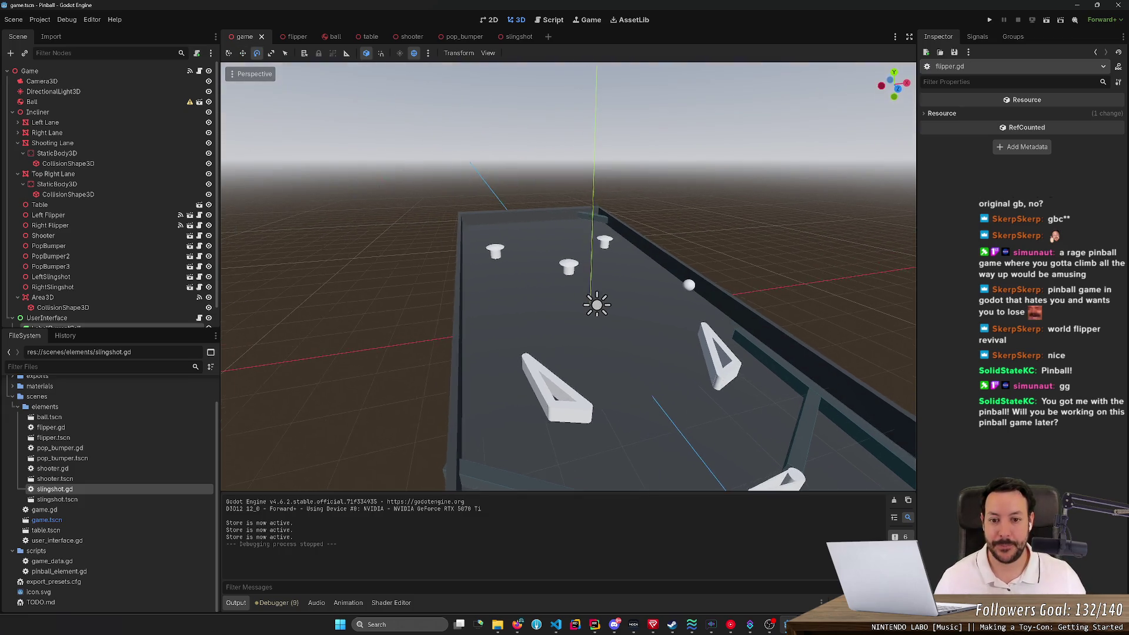
{"action": "left_click_drag", "start_coordinate": [423, 235], "coordinate": [469, 217]}
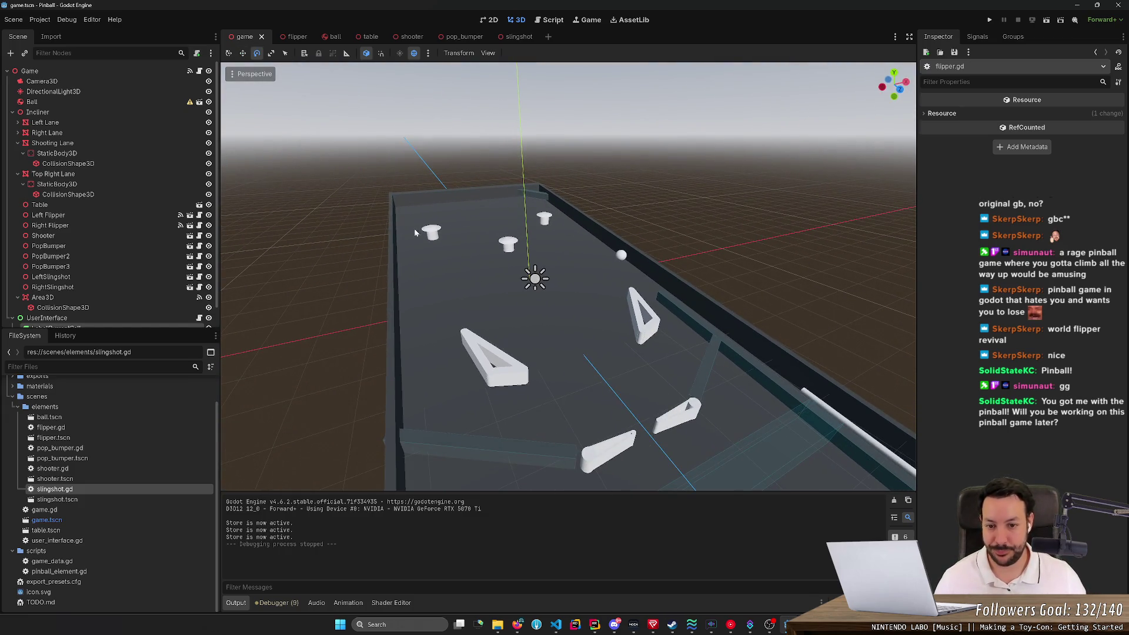
{"action": "mouse_move", "coordinate": [429, 252]}
{"action": "left_mouse_down"}
{"action": "mouse_move", "coordinate": [488, 221]}
{"action": "mouse_move", "coordinate": [570, 211]}
{"action": "left_mouse_up"}
{"action": "scroll", "coordinate": [569, 211], "scroll_direction": "down", "scroll_amount": 2}
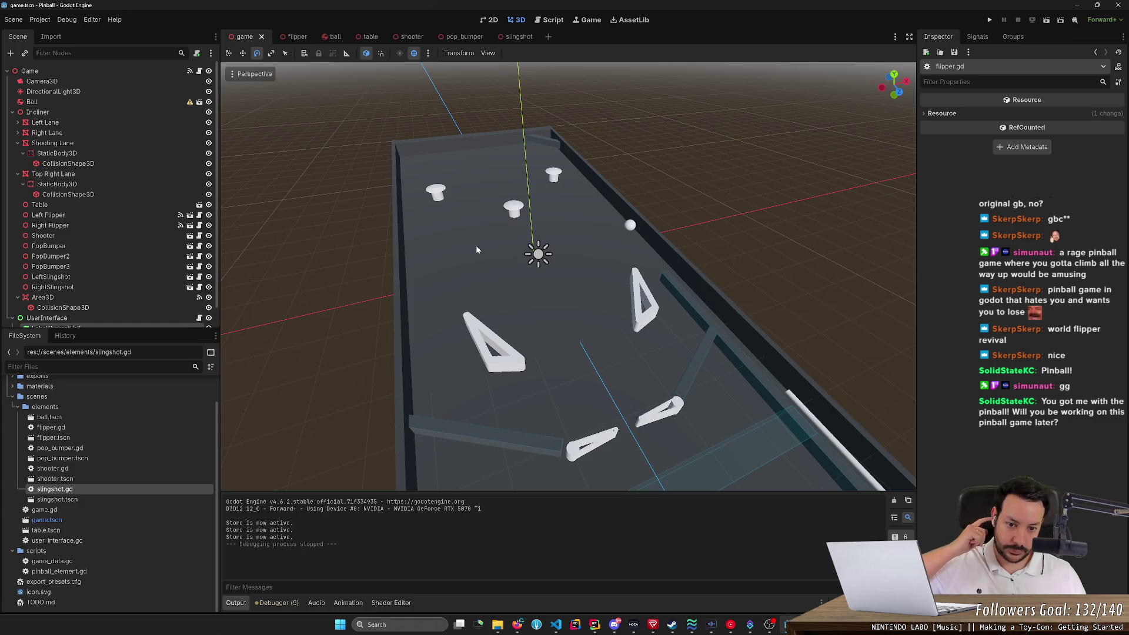
From flipper.gd, run the game, flick both flippers at the ball, and stop it.
{"action": "left_click", "coordinate": [553, 21]}
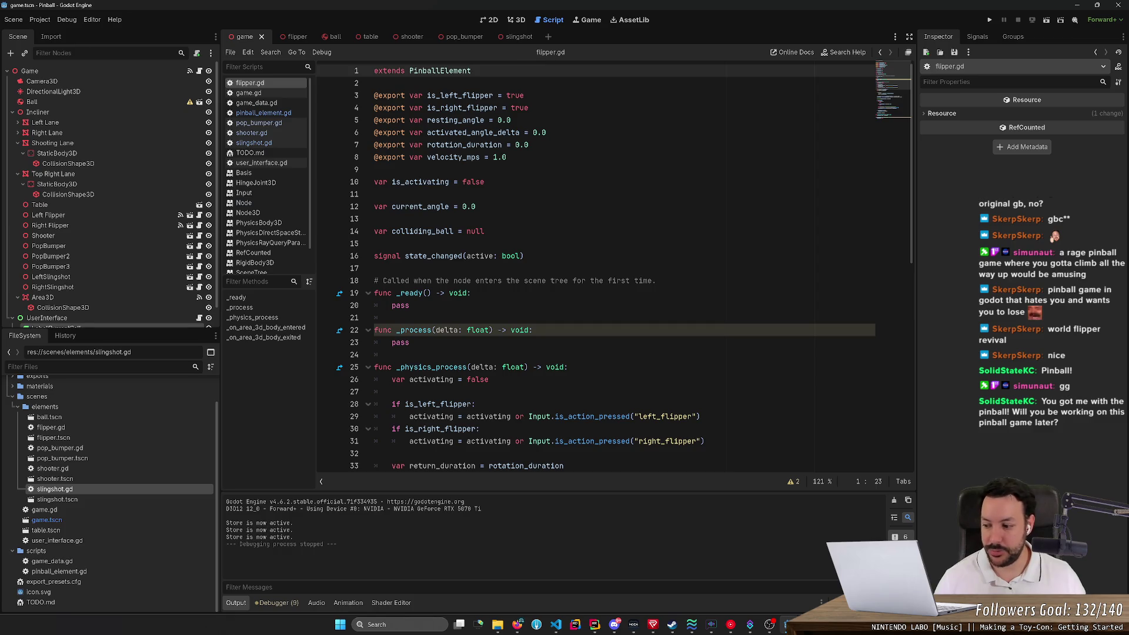
{"action": "left_click", "coordinate": [989, 19]}
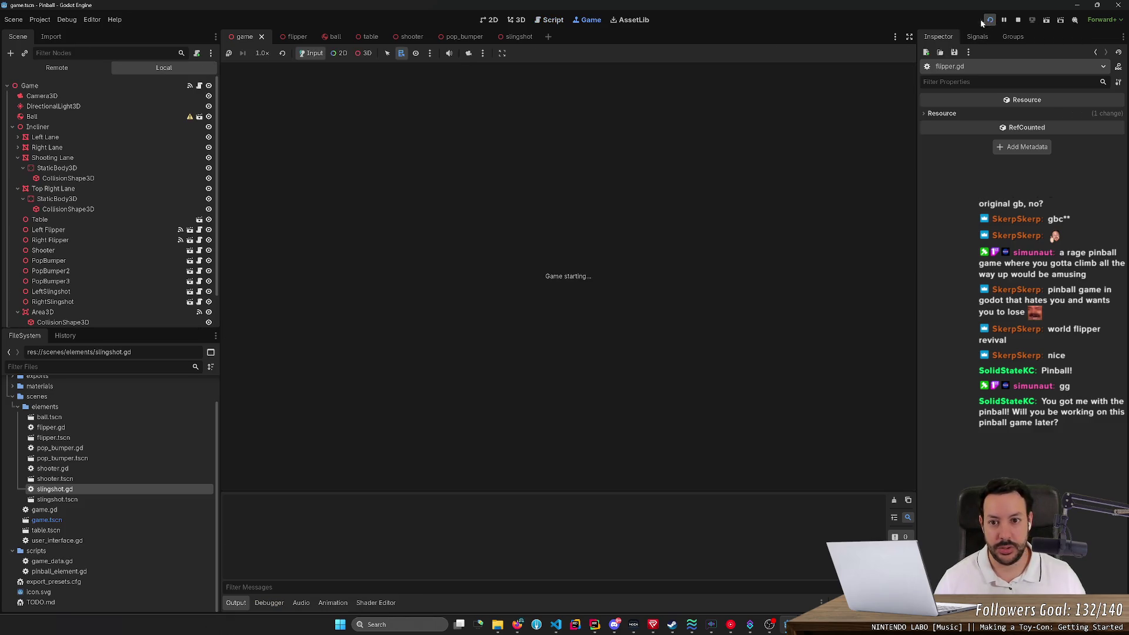
{"action": "key", "text": "Left"}
{"action": "key", "text": "Right"}
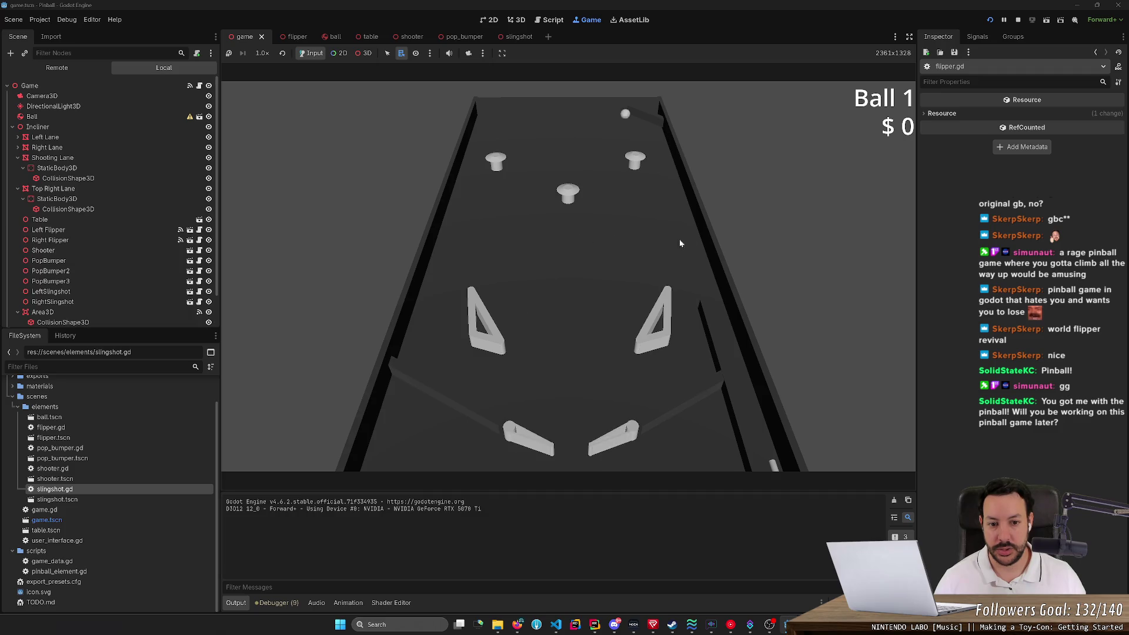
{"action": "key", "text": "F8"}
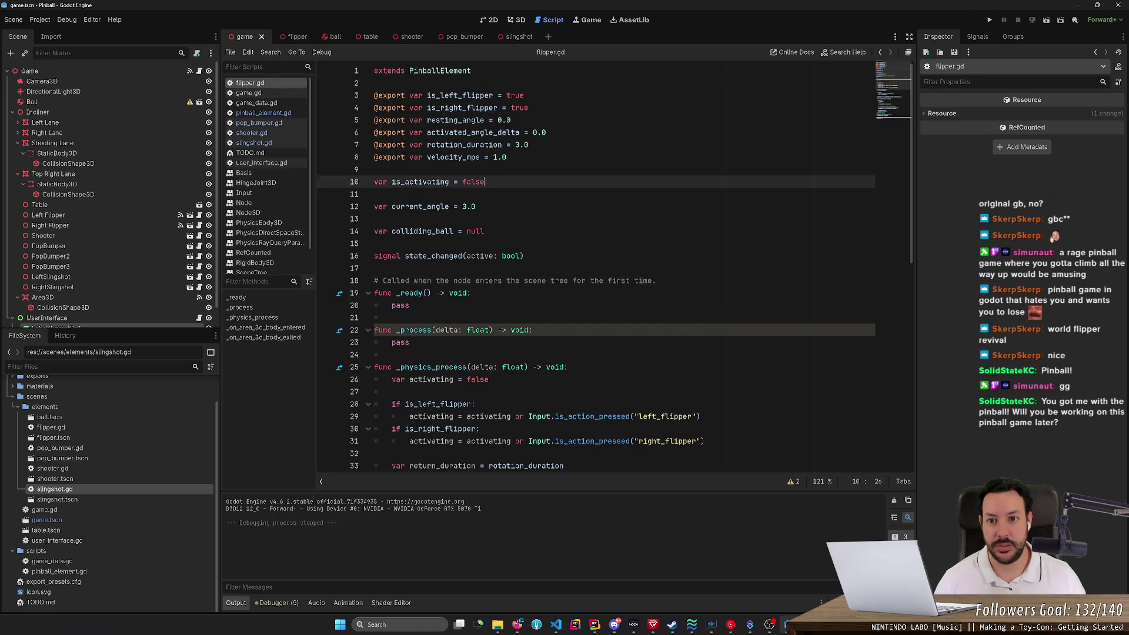
Playtest a second time flicking both flippers, then bring up the flipper scene.
{"action": "left_click", "coordinate": [990, 19]}
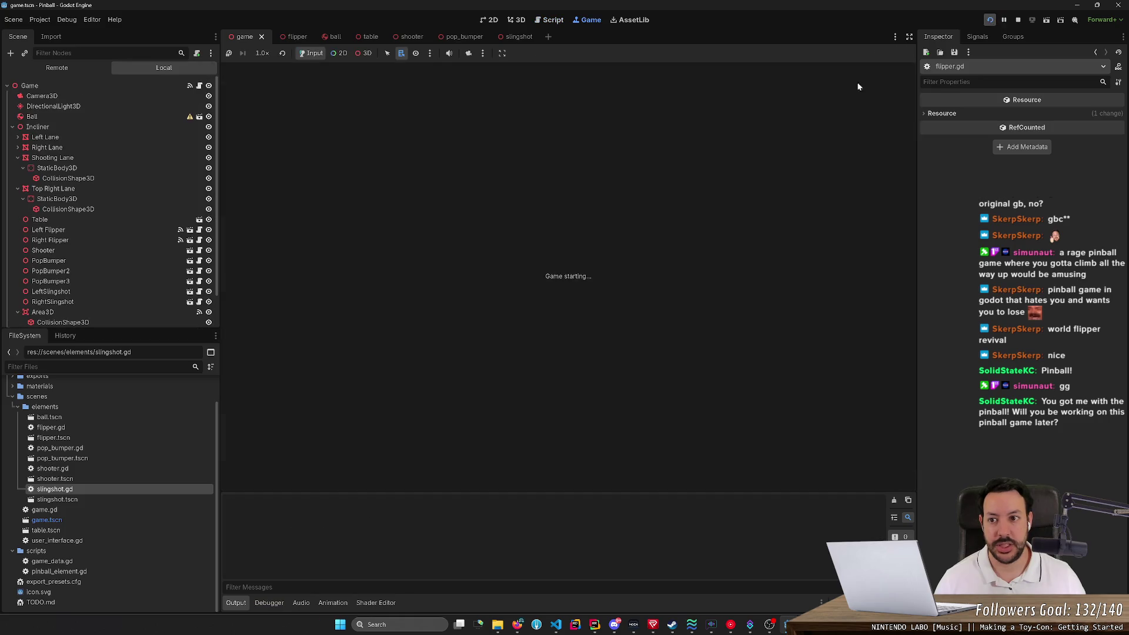
{"action": "key", "text": "Left"}
{"action": "key", "text": "Right"}
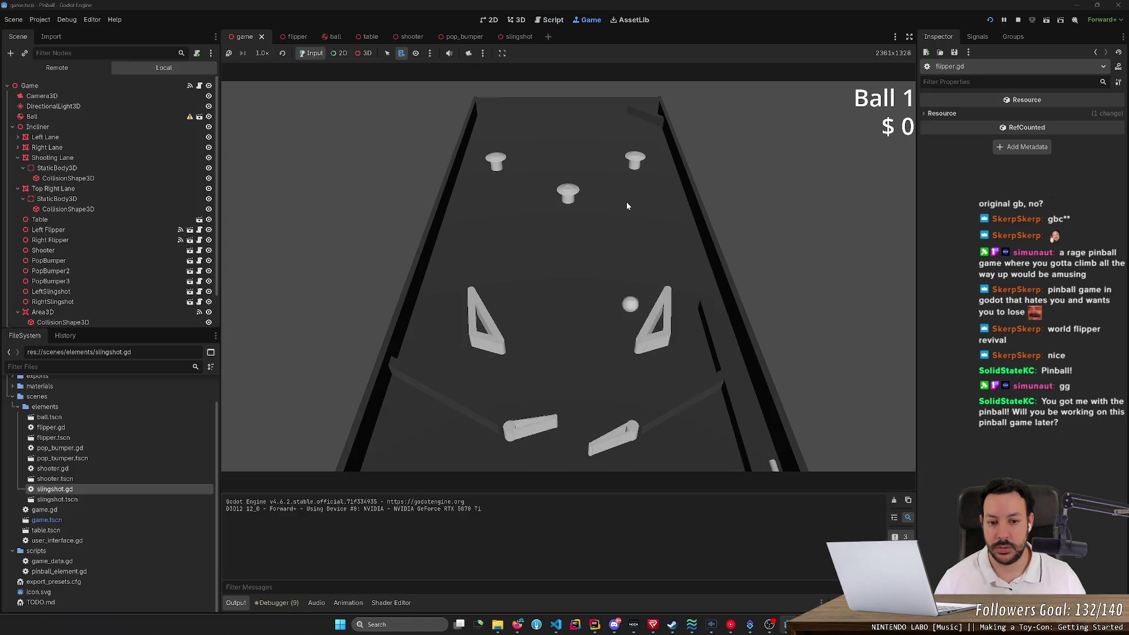
{"action": "key", "text": "Left"}
{"action": "key", "text": "F8"}
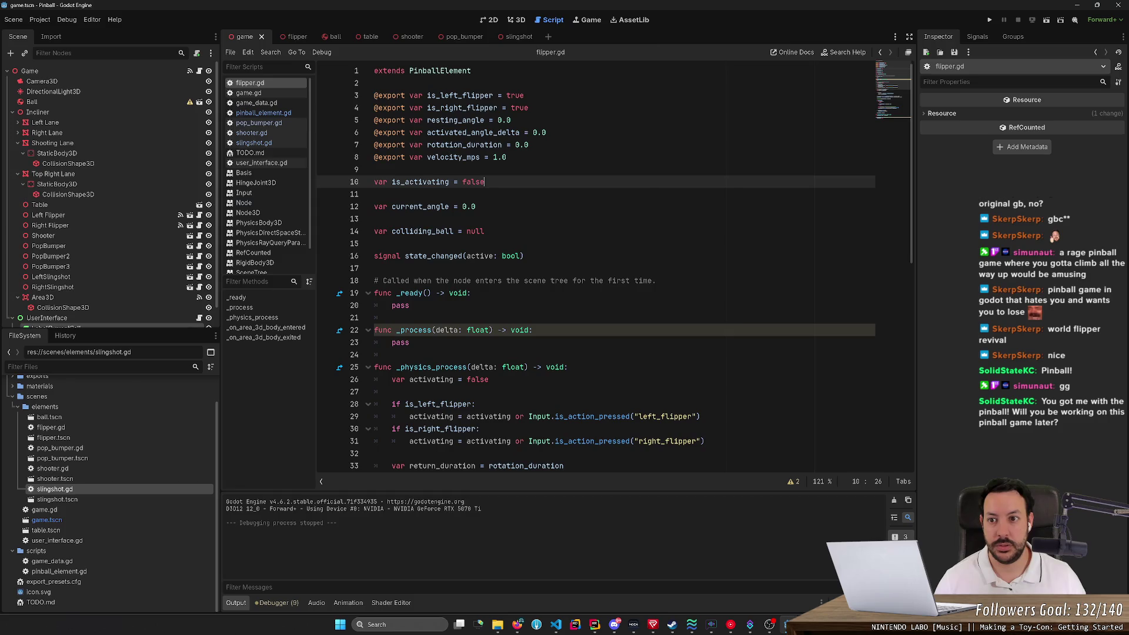
{"action": "left_click", "coordinate": [297, 37]}
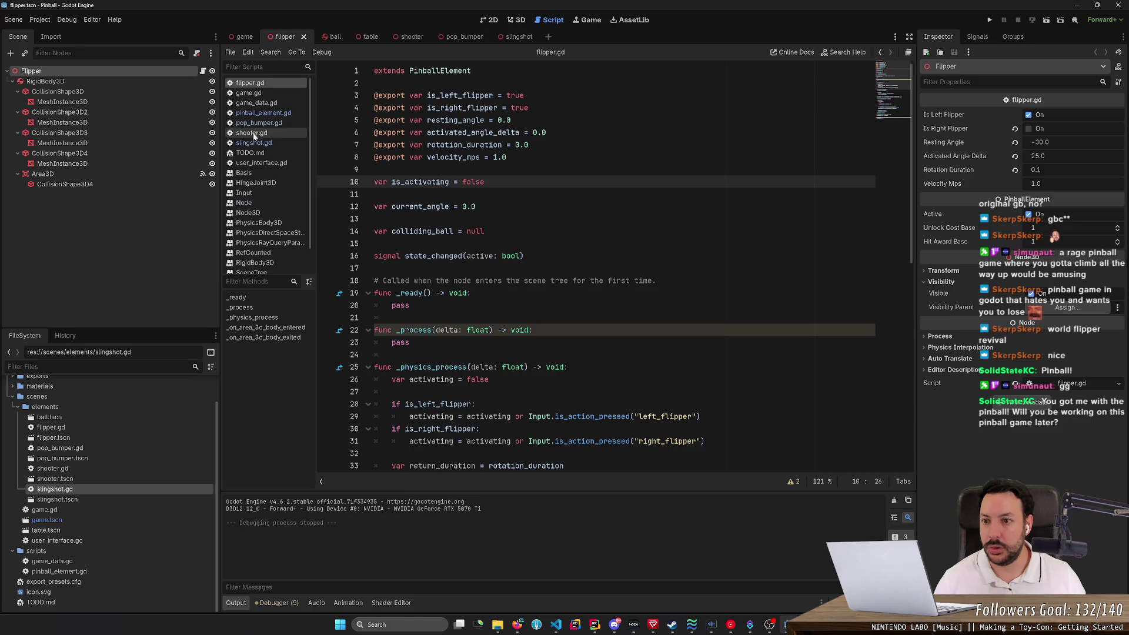
Close all other scripts, keeping flipper.gd and pinball_element.gd, and return to the game scene.
{"action": "right_click", "coordinate": [277, 116]}
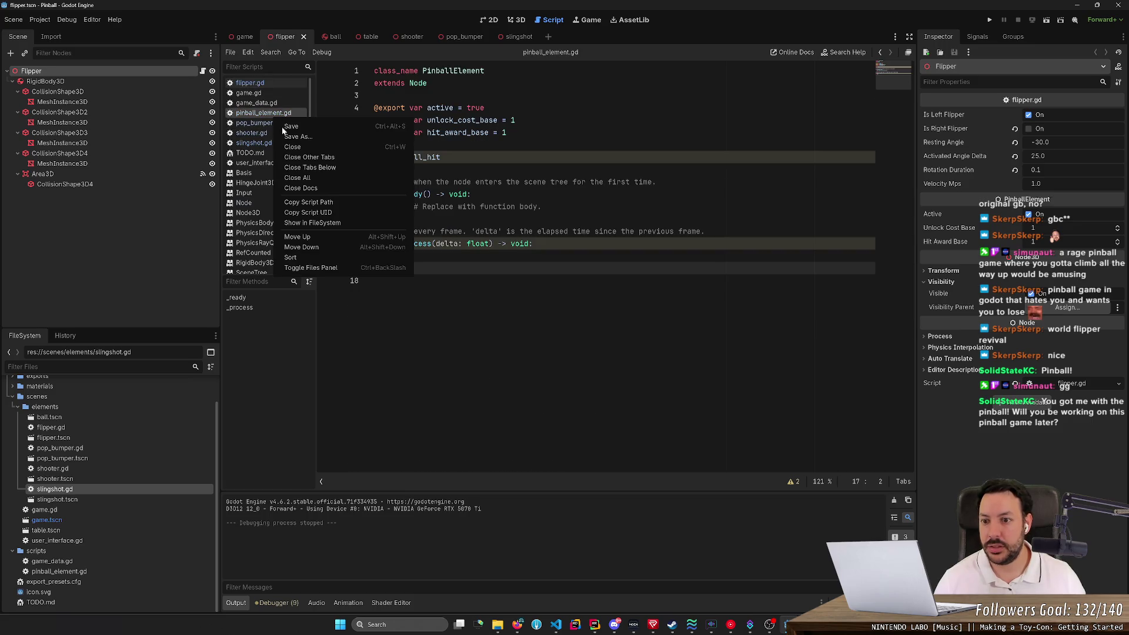
{"action": "left_click", "coordinate": [300, 157]}
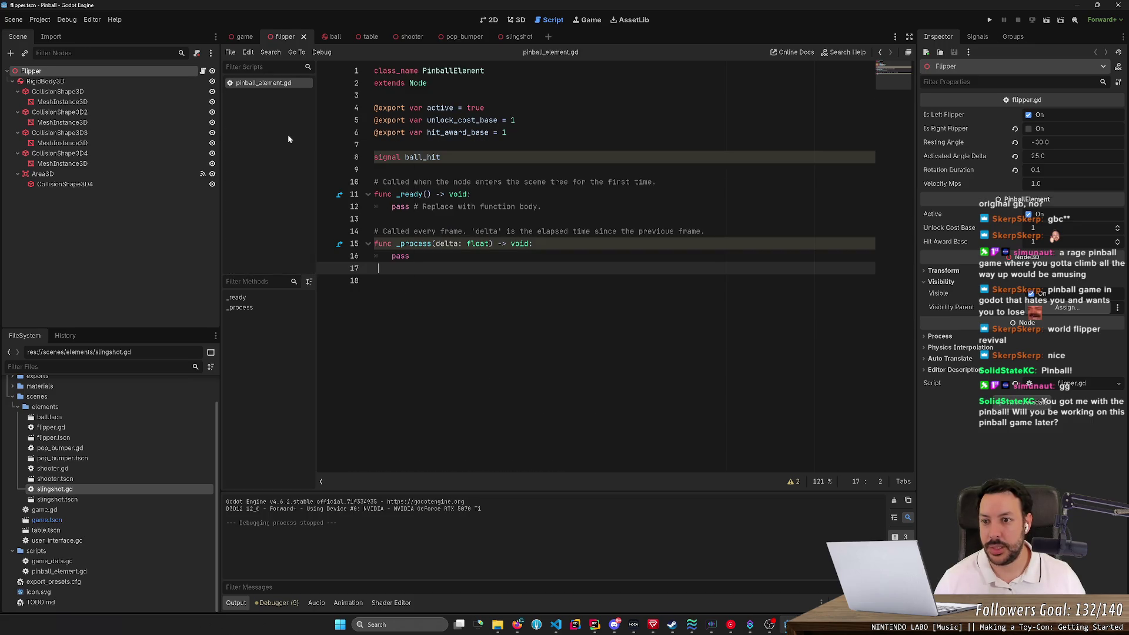
{"action": "double_click", "coordinate": [77, 427]}
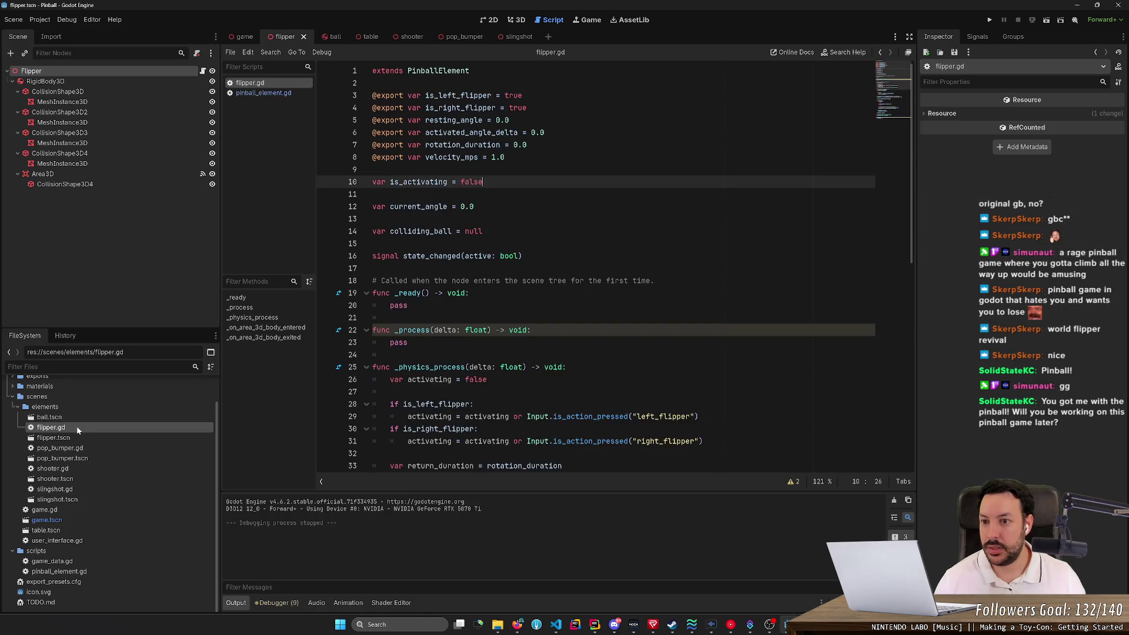
{"action": "left_click", "coordinate": [271, 94]}
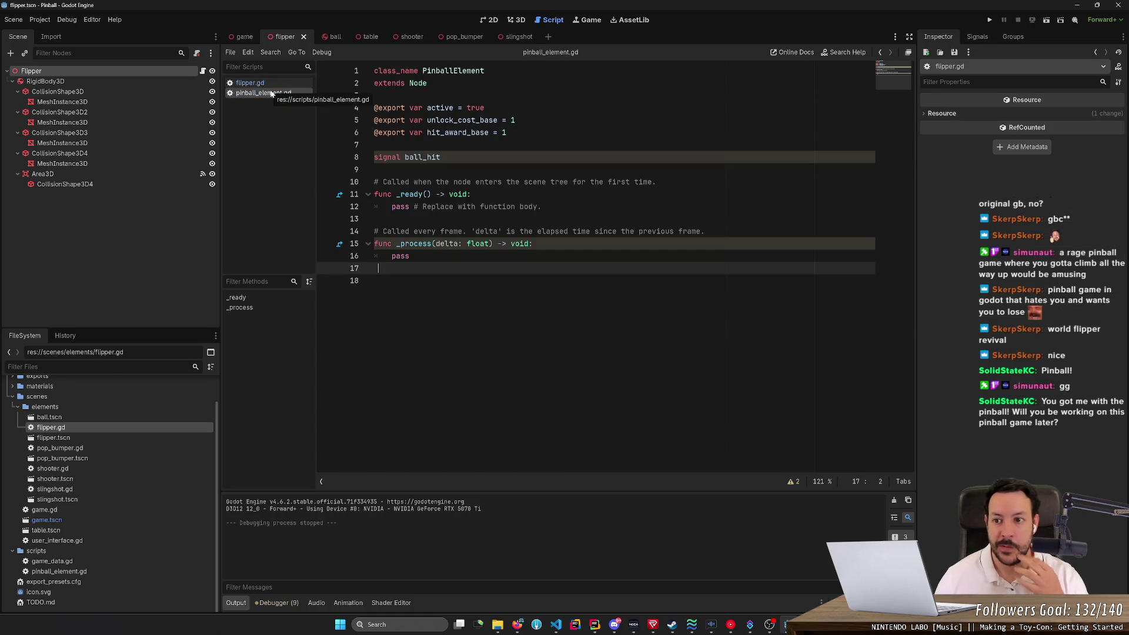
{"action": "left_click", "coordinate": [245, 37]}
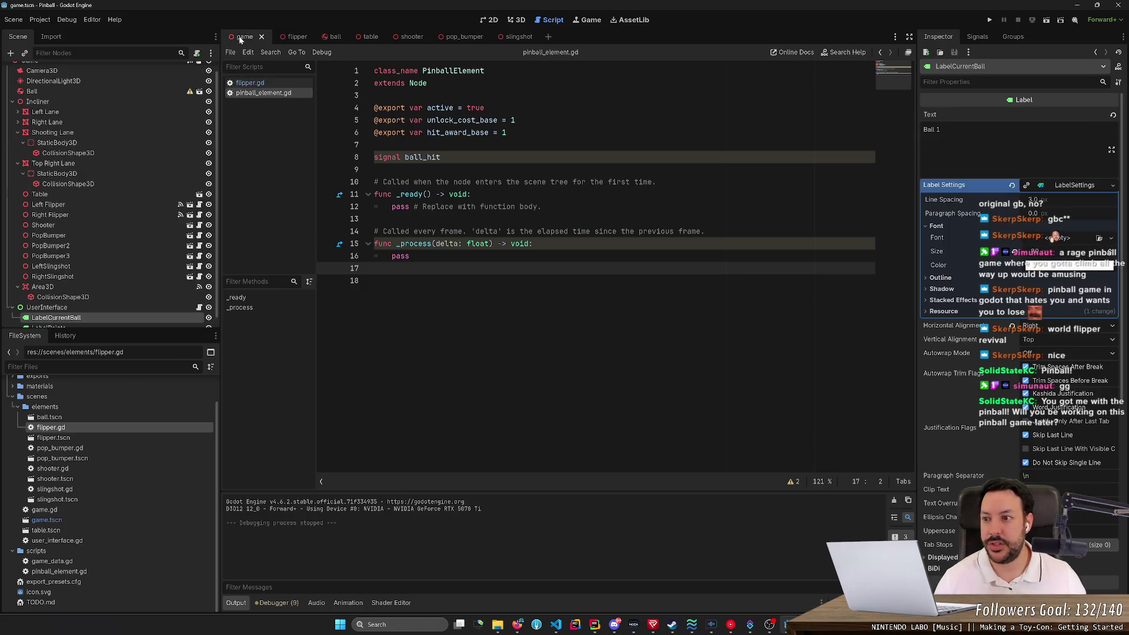
Set Unlock Cost Base to 0 on Right and Left Flippers, save, and show the Game view.
{"action": "left_click", "coordinate": [52, 205]}
{"action": "left_click", "coordinate": [63, 219]}
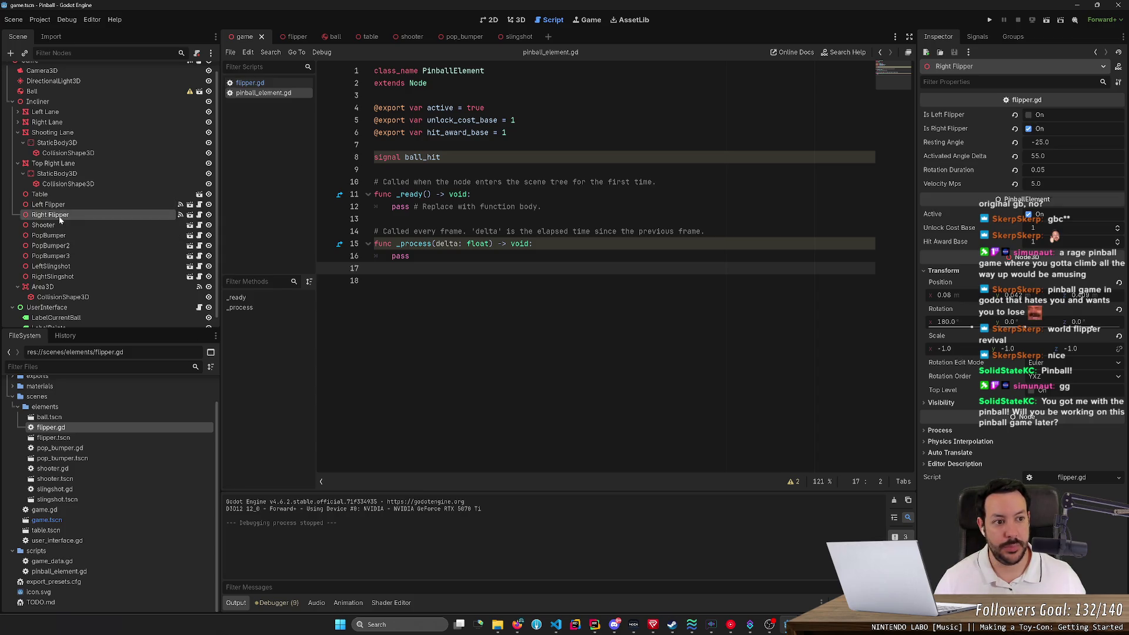
{"action": "left_click", "coordinate": [1048, 226]}
{"action": "type", "text": "0"}
{"action": "key", "text": "Return"}
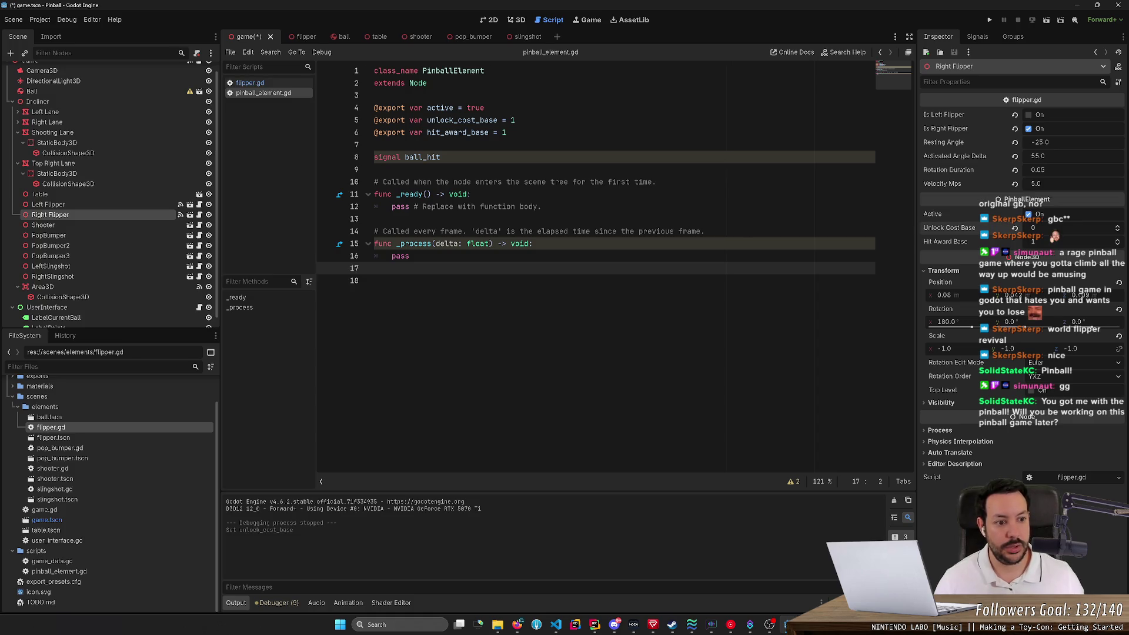
{"action": "left_click", "coordinate": [144, 207]}
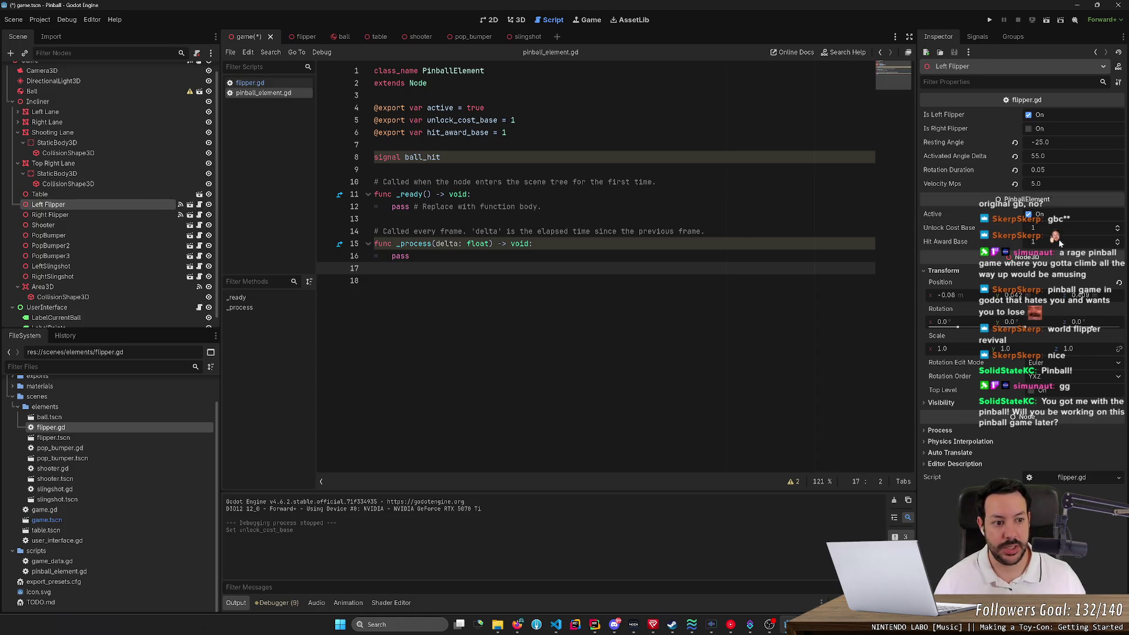
{"action": "type", "text": "0"}
{"action": "key", "text": "Return"}
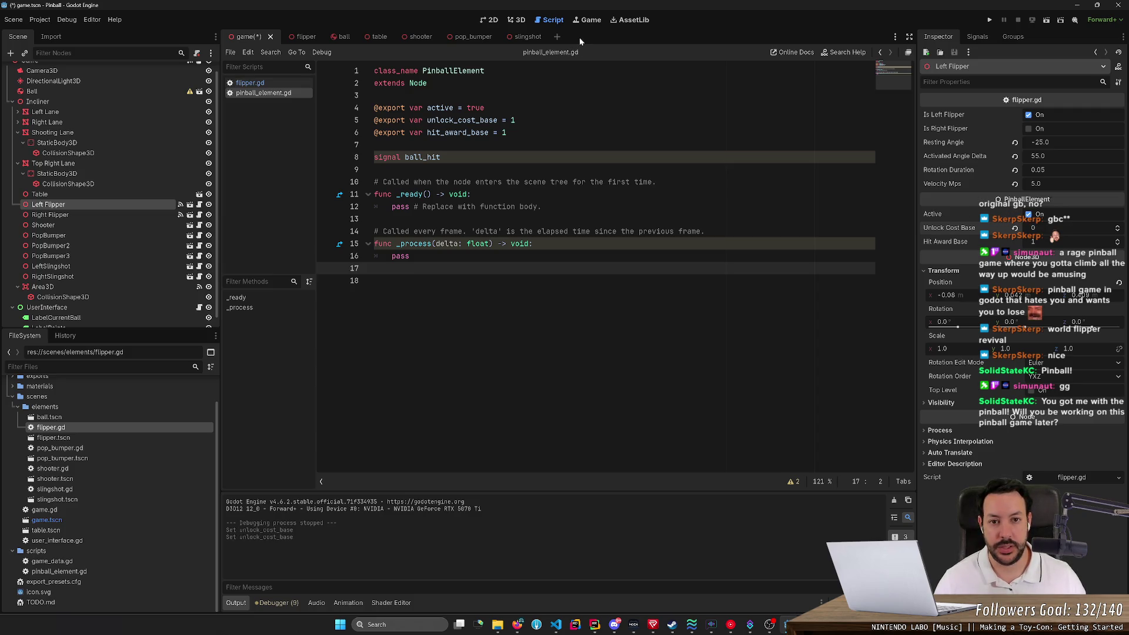
{"action": "key", "text": "ctrl+s"}
{"action": "left_click", "coordinate": [590, 22]}
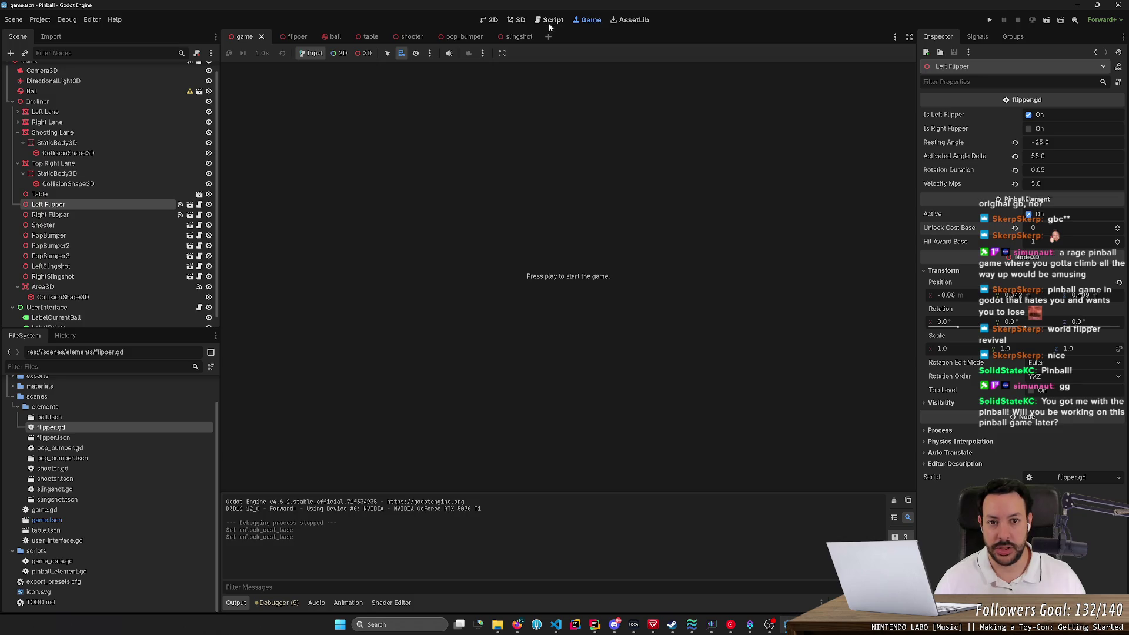
In pinball_element.gd, rename the exported variable 'active' on line 4 to 'unlocked'.
{"action": "left_click", "coordinate": [328, 37]}
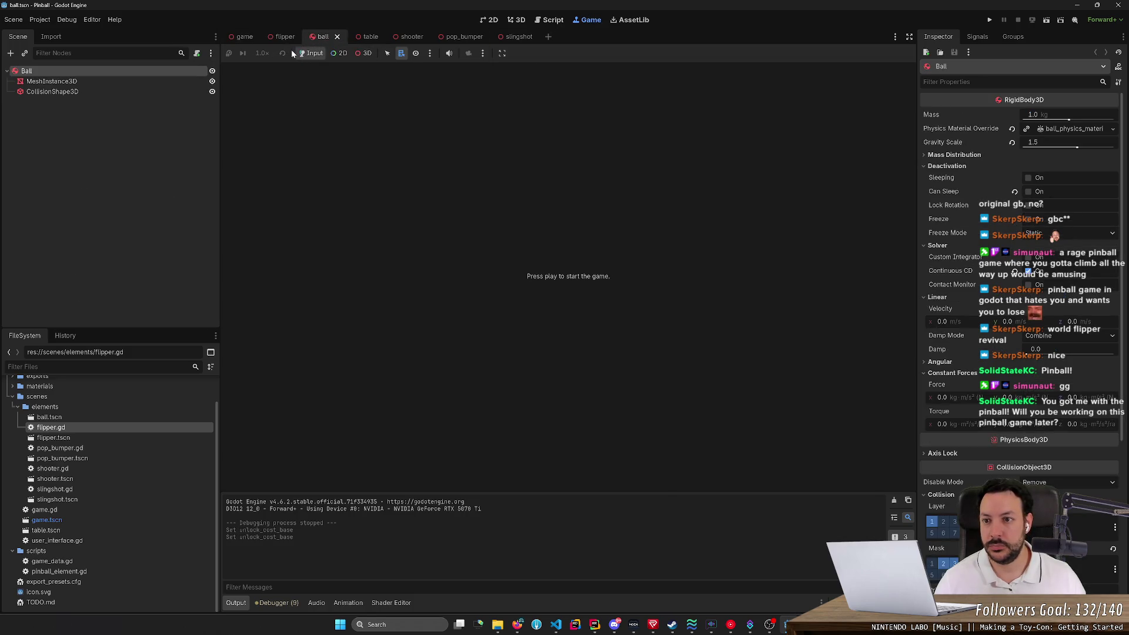
{"action": "left_click", "coordinate": [550, 19]}
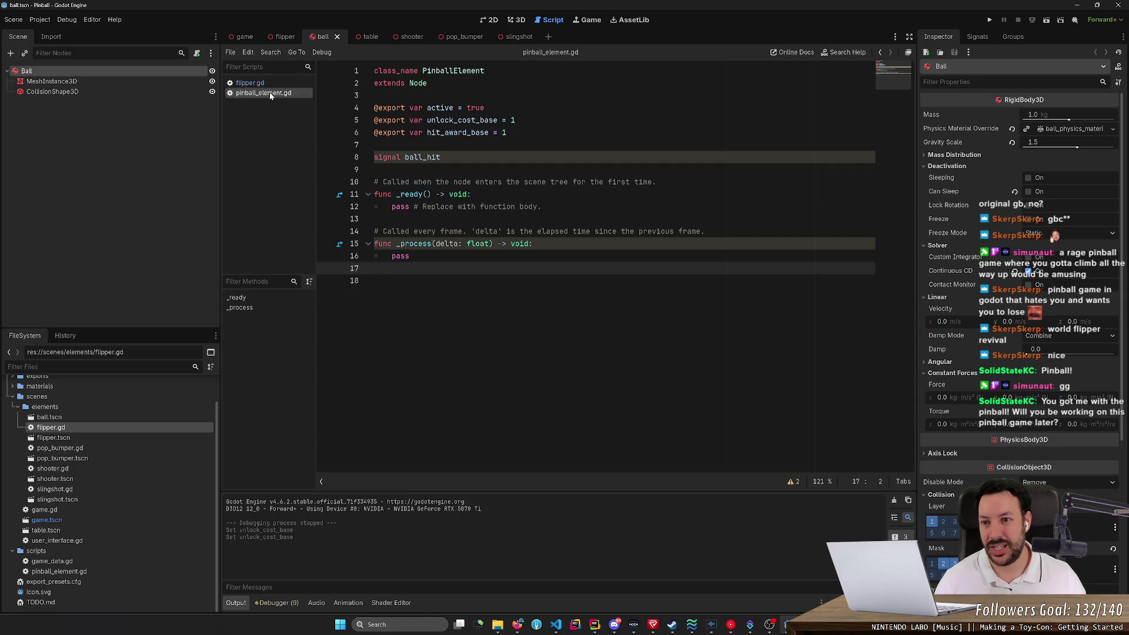
{"action": "double_click", "coordinate": [440, 107]}
{"action": "type", "text": "u"}
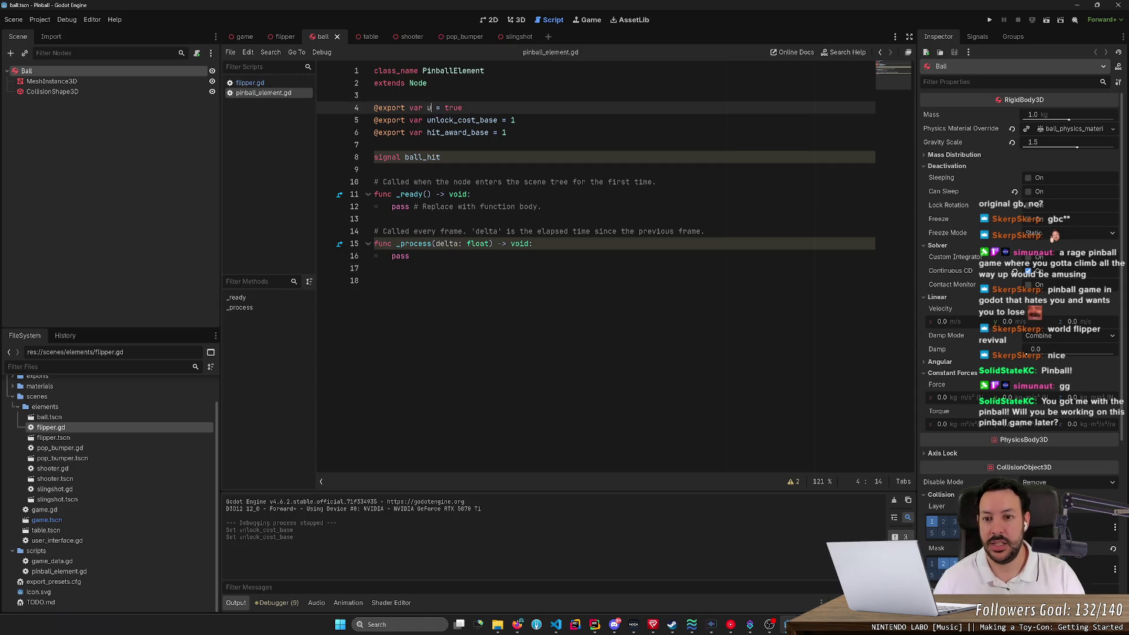
{"action": "type", "text": "nlocked"}
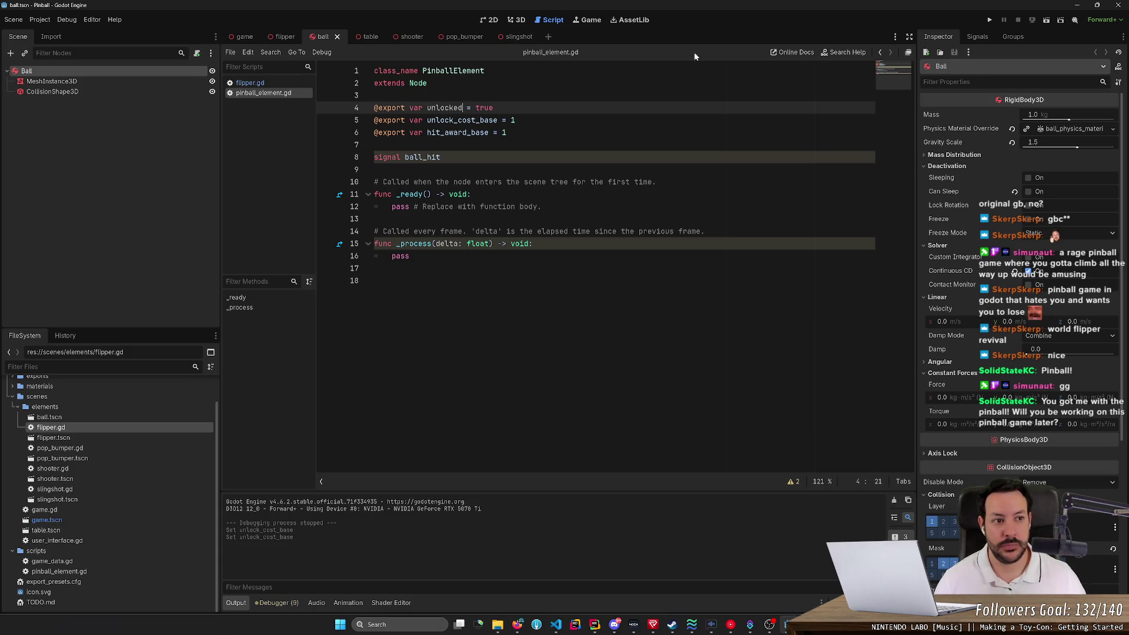
Reselect the Right and Left Flippers in the game scene to check the new Unlocked setting.
{"action": "left_click", "coordinate": [253, 38]}
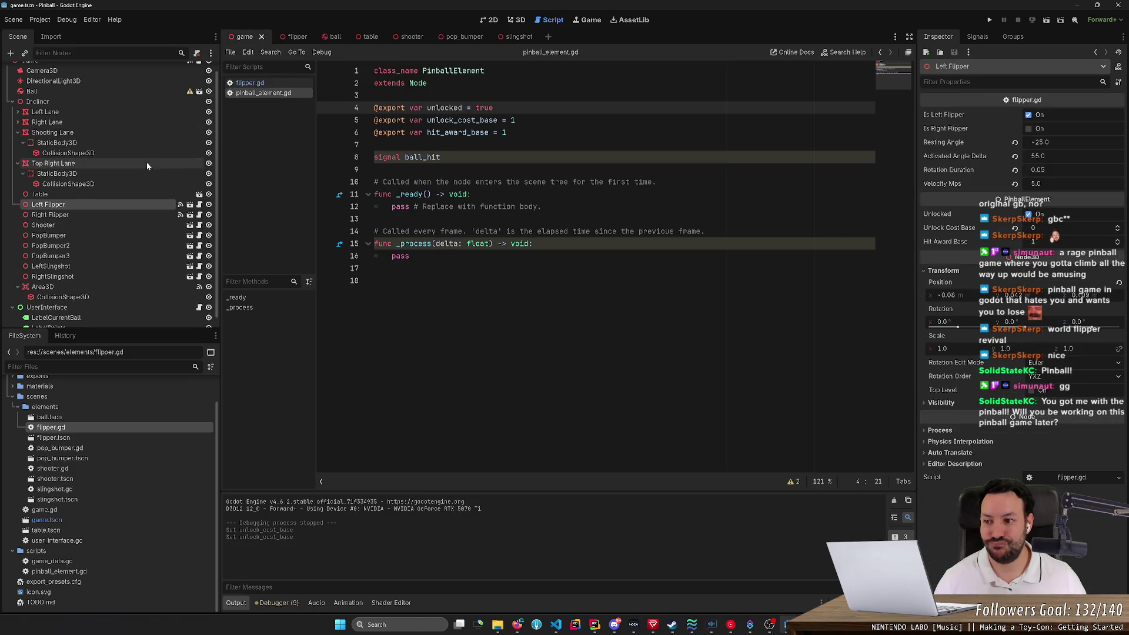
{"action": "left_click", "coordinate": [123, 214]}
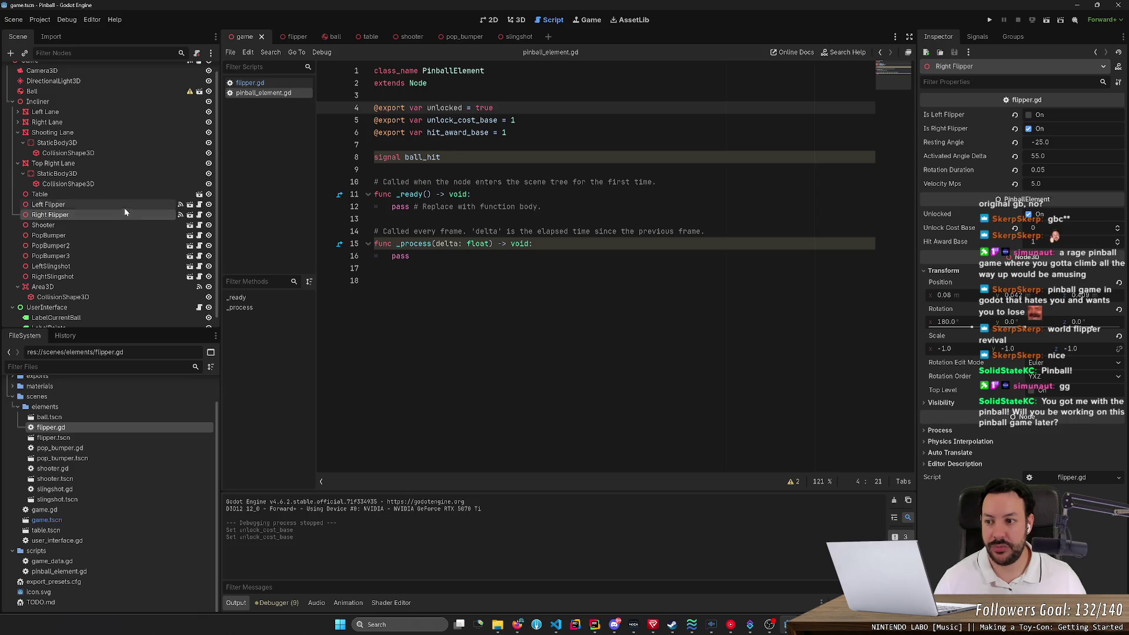
{"action": "left_click", "coordinate": [126, 206]}
{"action": "left_click", "coordinate": [124, 215]}
{"action": "left_click", "coordinate": [127, 207]}
{"action": "left_click", "coordinate": [125, 215]}
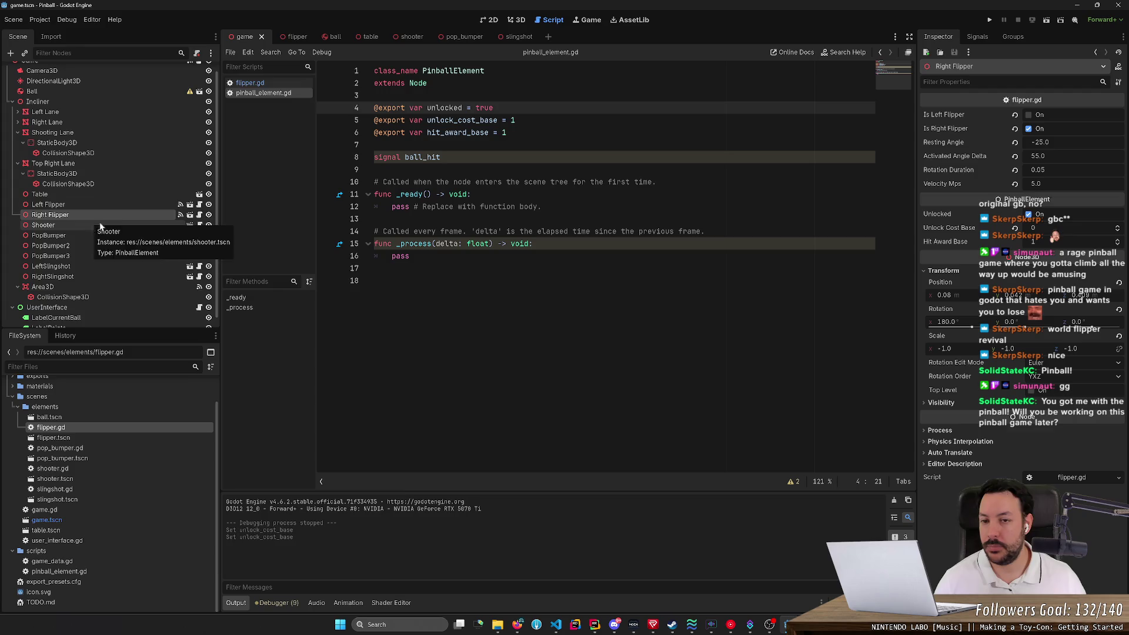
{"action": "left_click", "coordinate": [516, 20]}
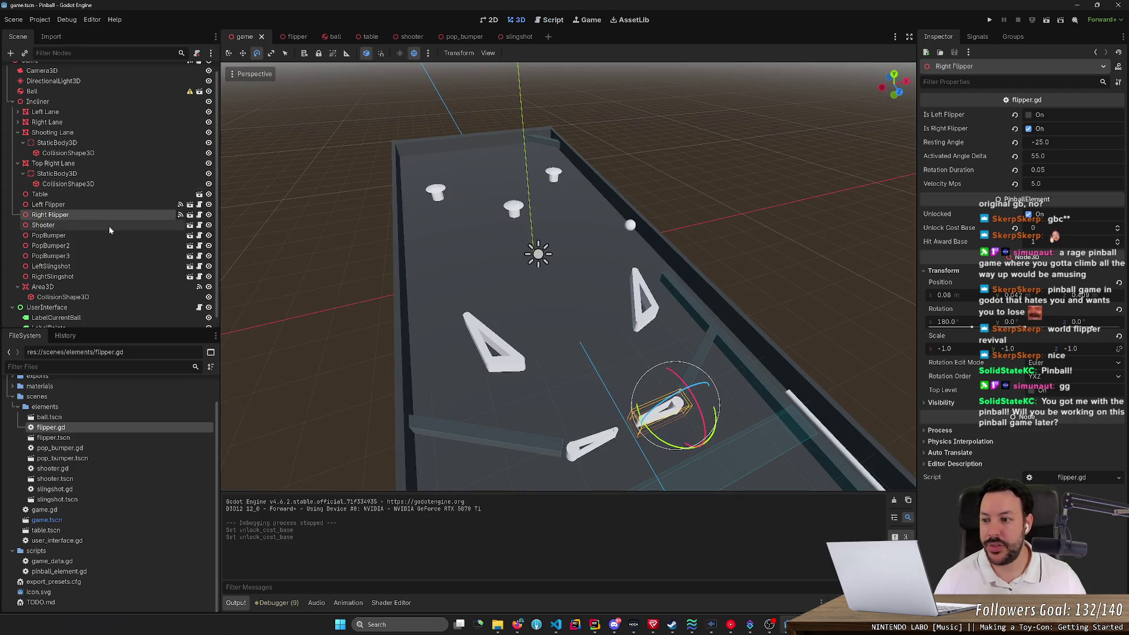
Set the Shooter's Unlock Cost Base to 0, keep it unlocked, and save the scene.
{"action": "left_click", "coordinate": [90, 225]}
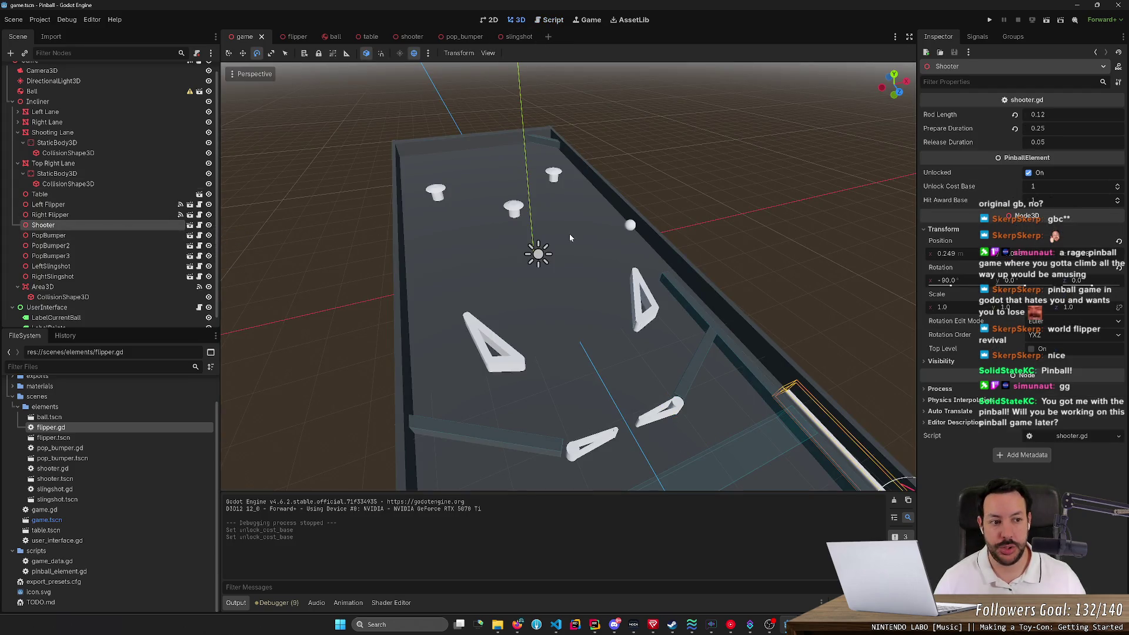
{"action": "left_click", "coordinate": [1027, 173]}
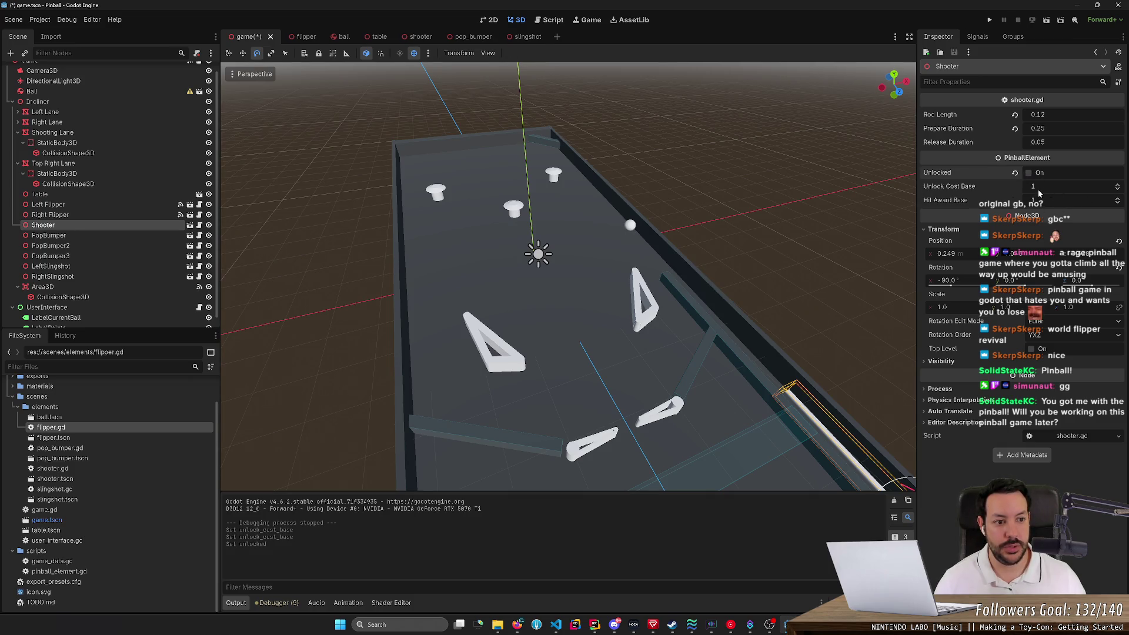
{"action": "left_click_drag", "start_coordinate": [1047, 188], "coordinate": [1035, 188]}
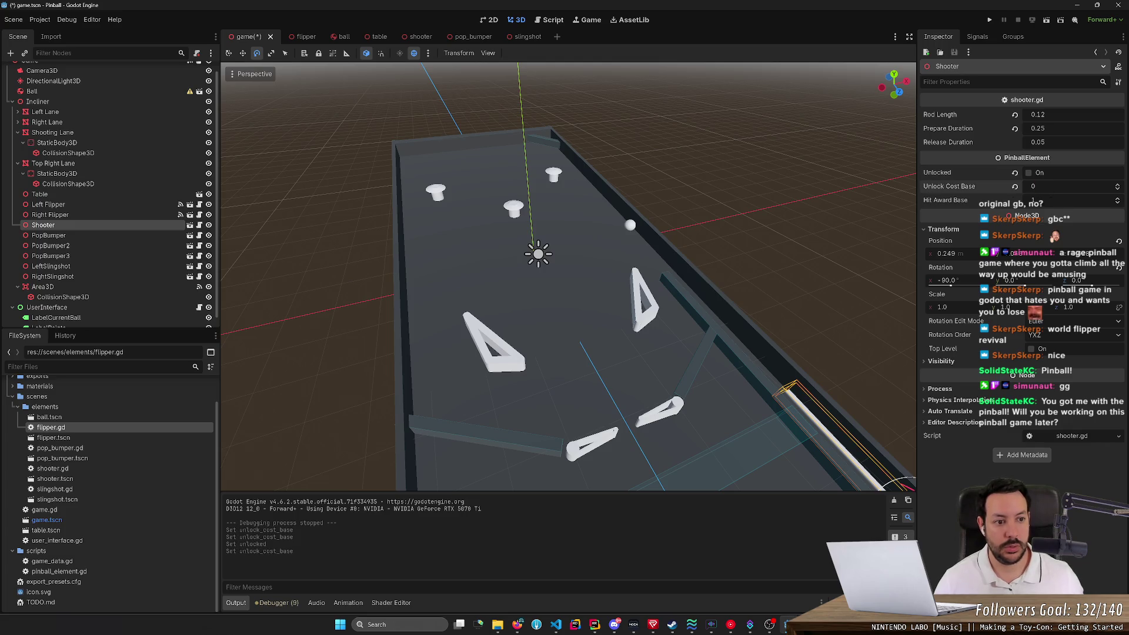
{"action": "left_click", "coordinate": [1028, 173]}
{"action": "key", "text": "ctrl+s"}
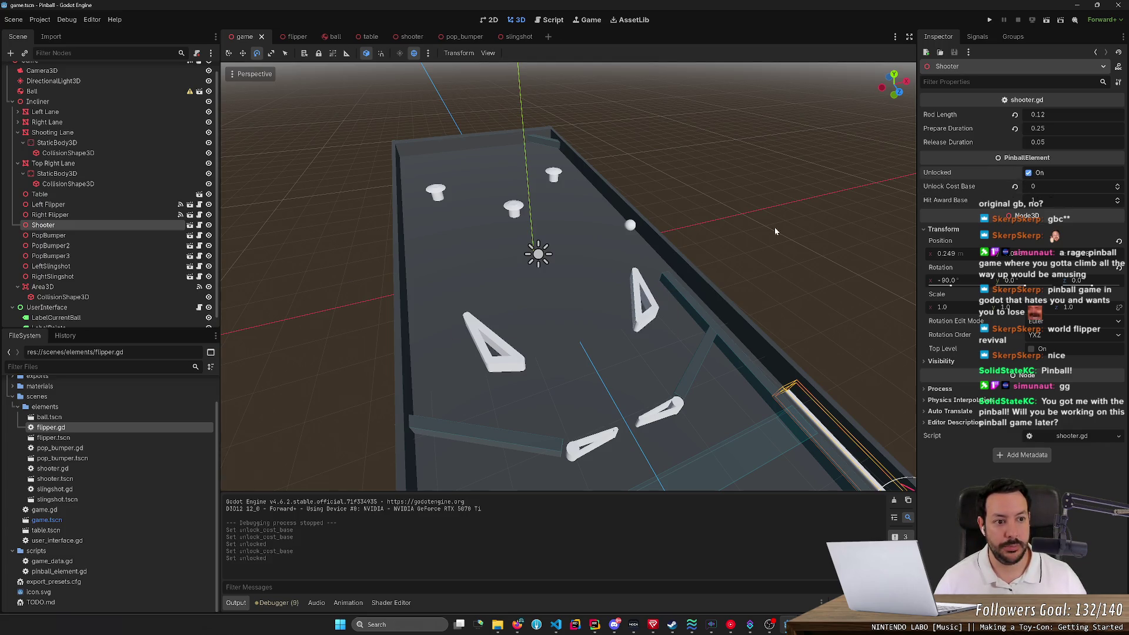
Make the three pop bumpers and two slingshots locked with hit award 3 and unlock cost 10, then save.
{"action": "left_click", "coordinate": [129, 238]}
{"action": "left_click", "coordinate": [126, 256], "text": "shift"}
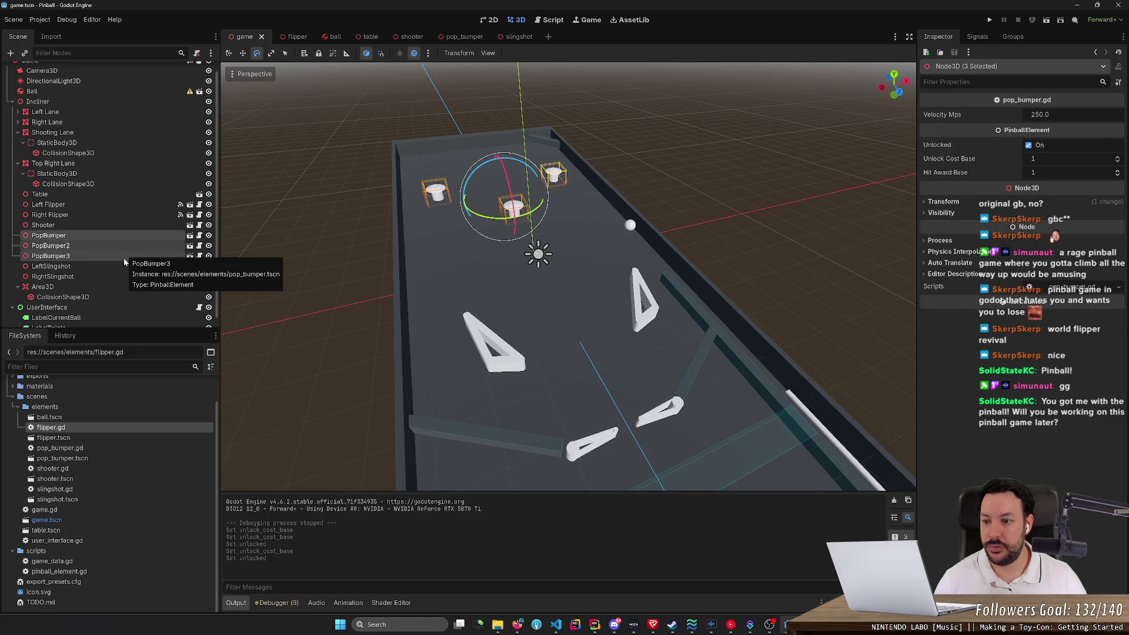
{"action": "left_click", "coordinate": [122, 276], "text": "shift"}
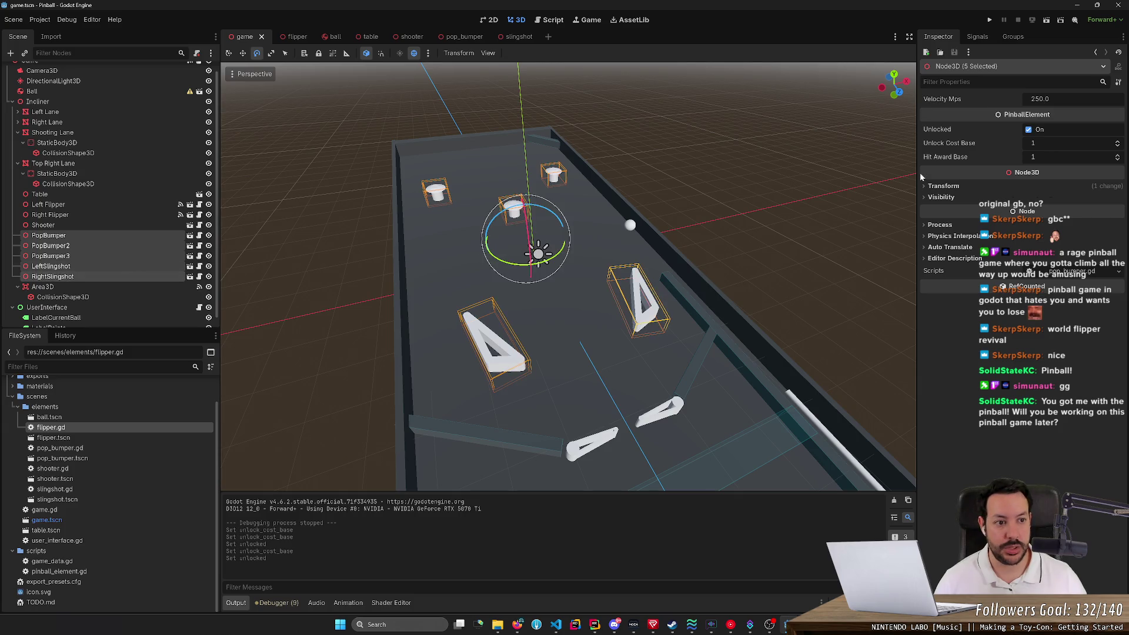
{"action": "left_click", "coordinate": [1028, 129]}
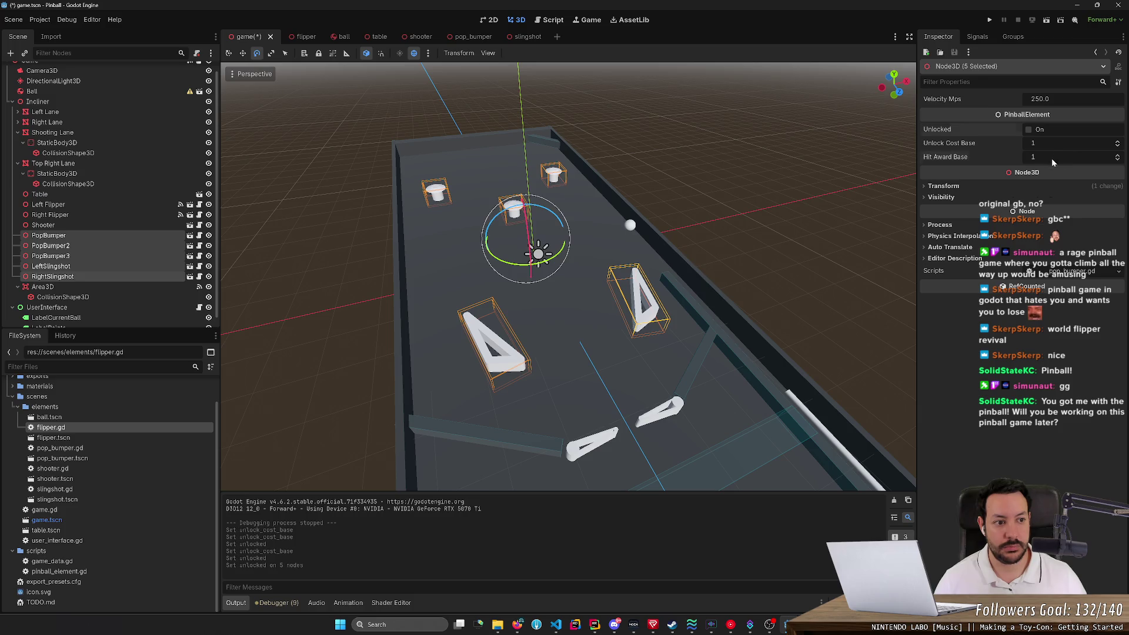
{"action": "left_click", "coordinate": [1051, 158]}
{"action": "type", "text": "3"}
{"action": "key", "text": "Return"}
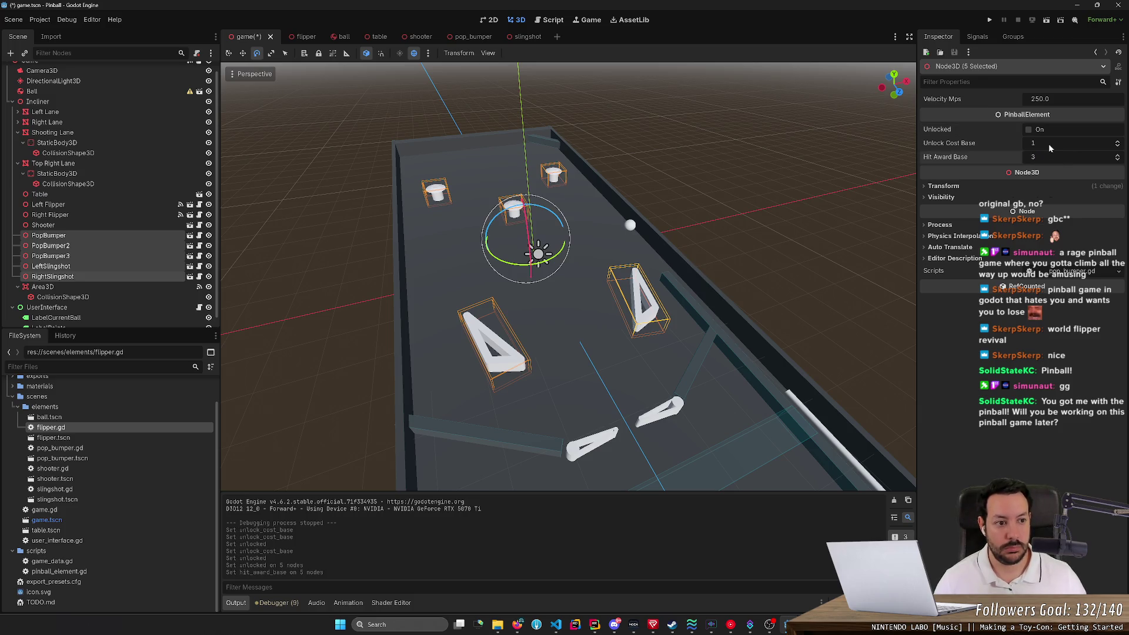
{"action": "left_click", "coordinate": [1051, 144]}
{"action": "type", "text": "10"}
{"action": "key", "text": "Return"}
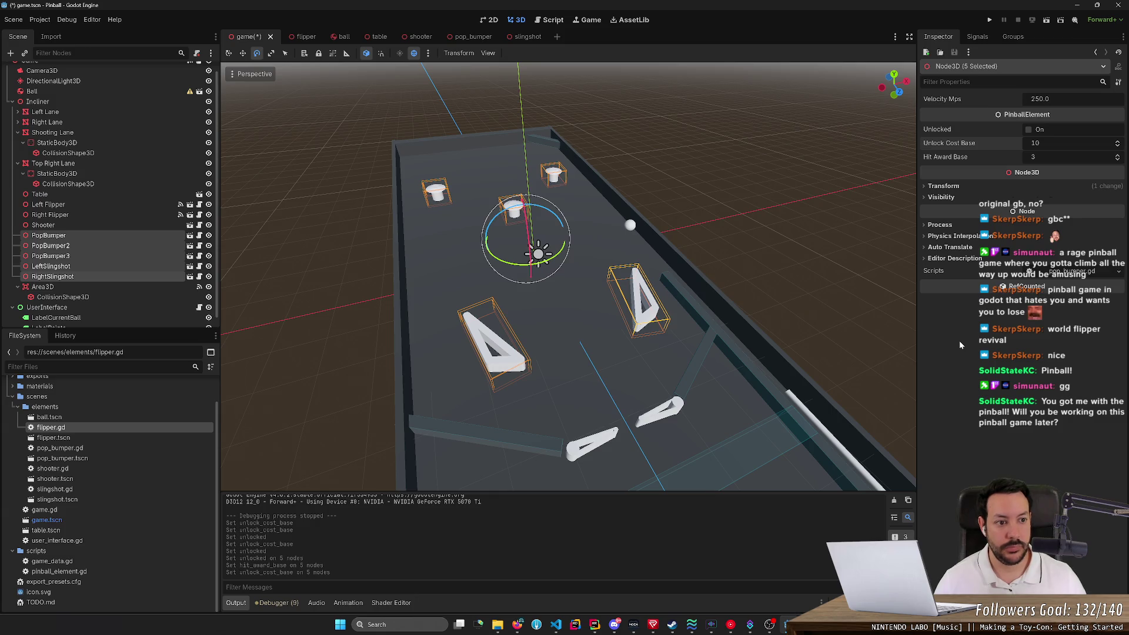
{"action": "key", "text": "ctrl+s"}
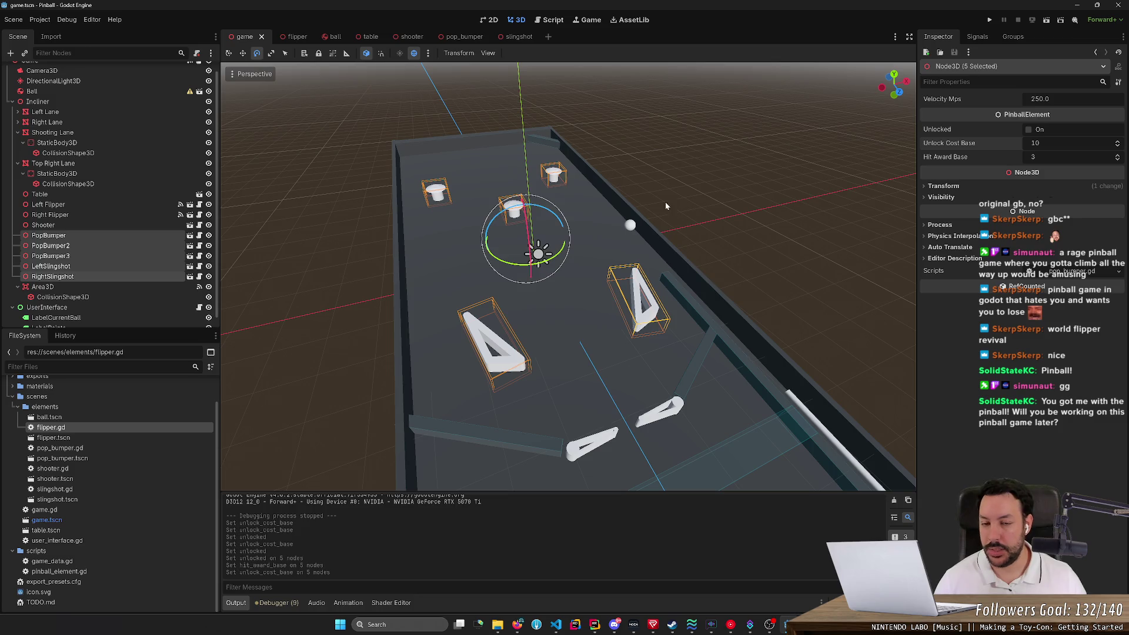
Glance at the 2D user interface layout and return to the 3D table view.
{"action": "left_click", "coordinate": [491, 20]}
{"action": "left_click", "coordinate": [516, 19]}
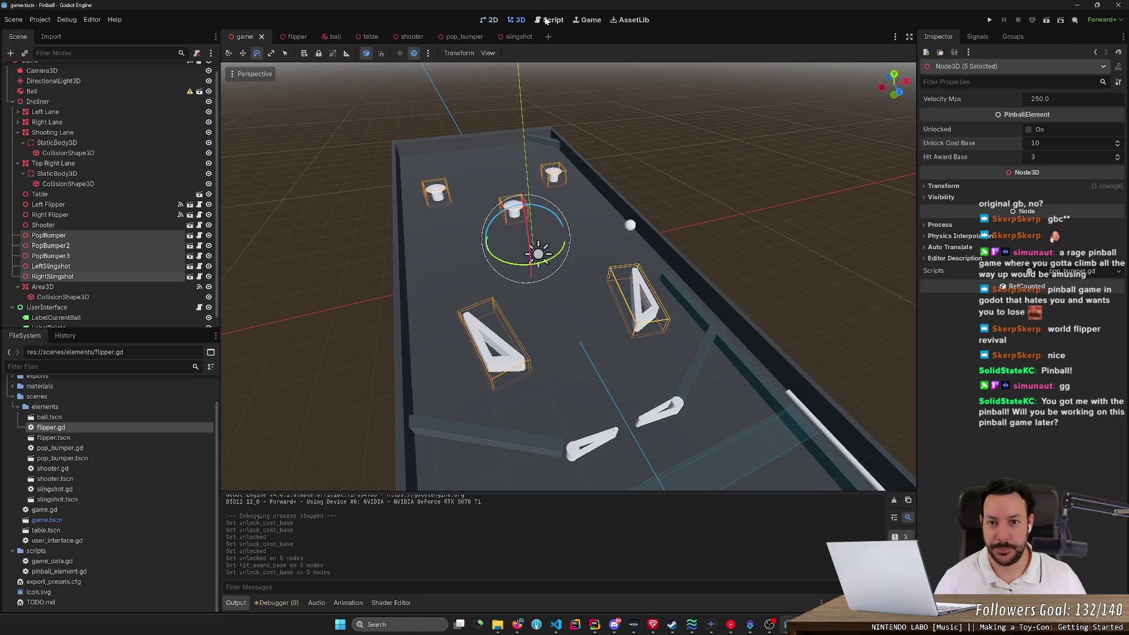
{"action": "left_click", "coordinate": [494, 19]}
{"action": "left_click", "coordinate": [517, 19]}
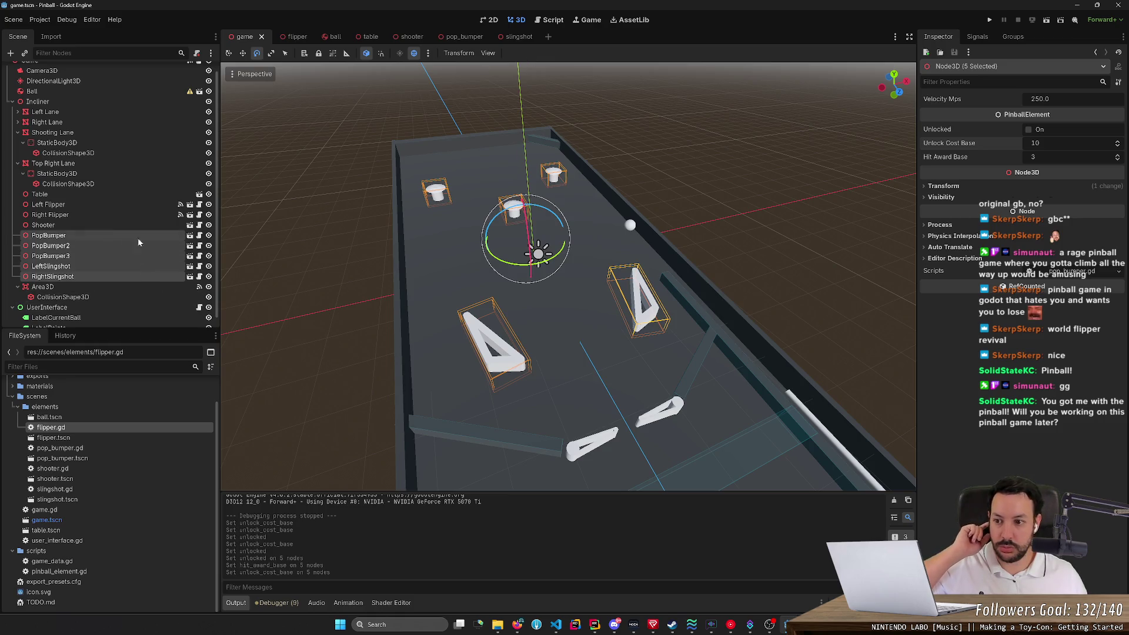
Open PopBumper's pop_bumper.gd and highlight the _on_rigid_body_3d_body_entered name on line 13.
{"action": "left_click", "coordinate": [198, 235]}
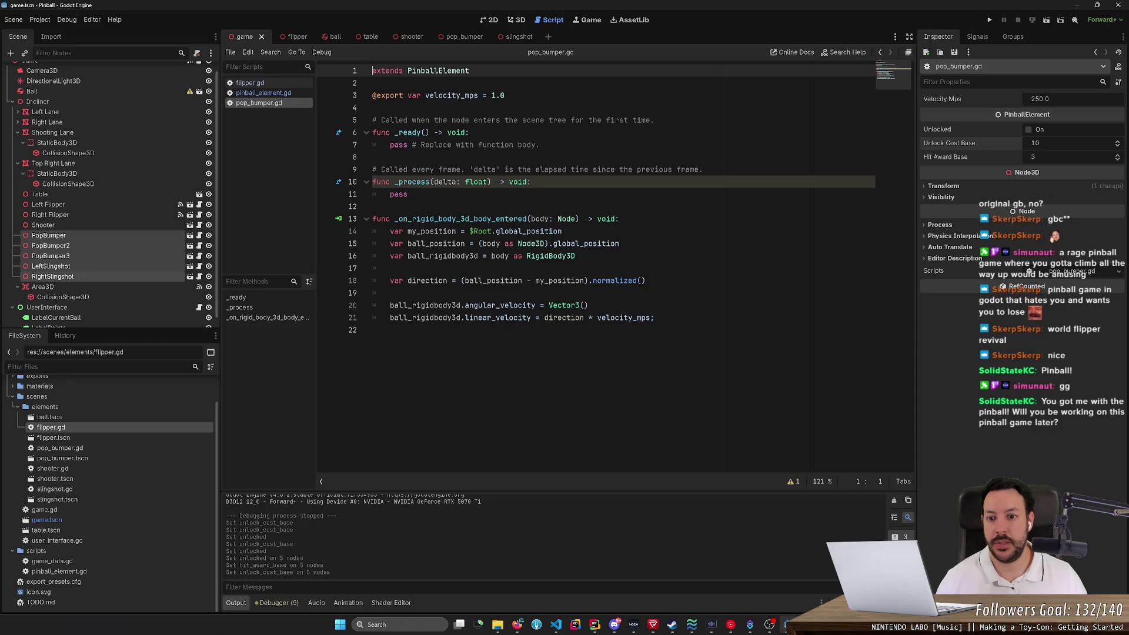
{"action": "left_click", "coordinate": [464, 219]}
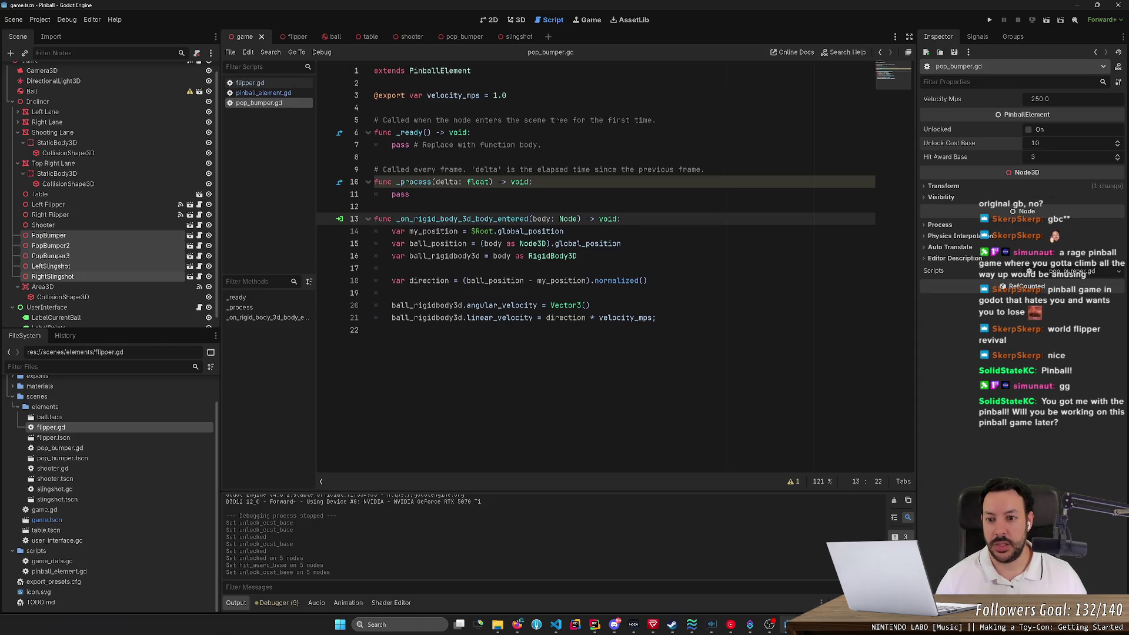
{"action": "left_click_drag", "start_coordinate": [392, 219], "coordinate": [516, 219]}
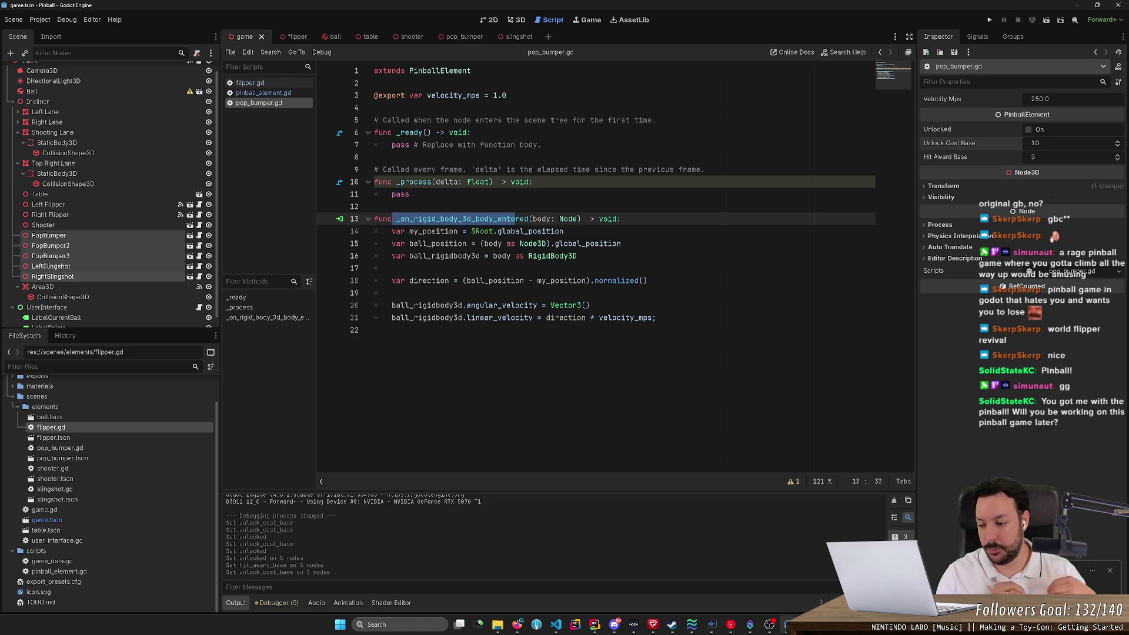